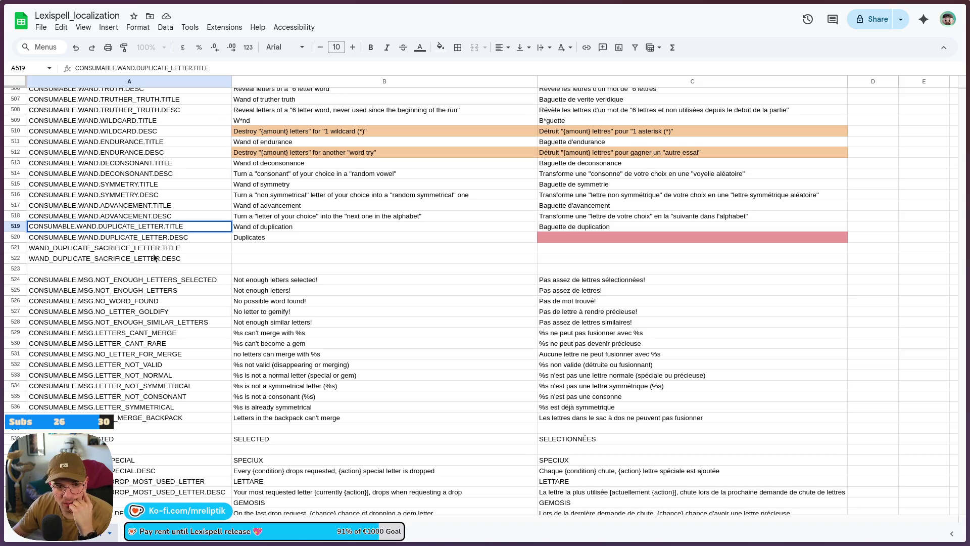
Check today's date in the calendar popup, starting from the duplicate-letter title key
left_click(139, 226)
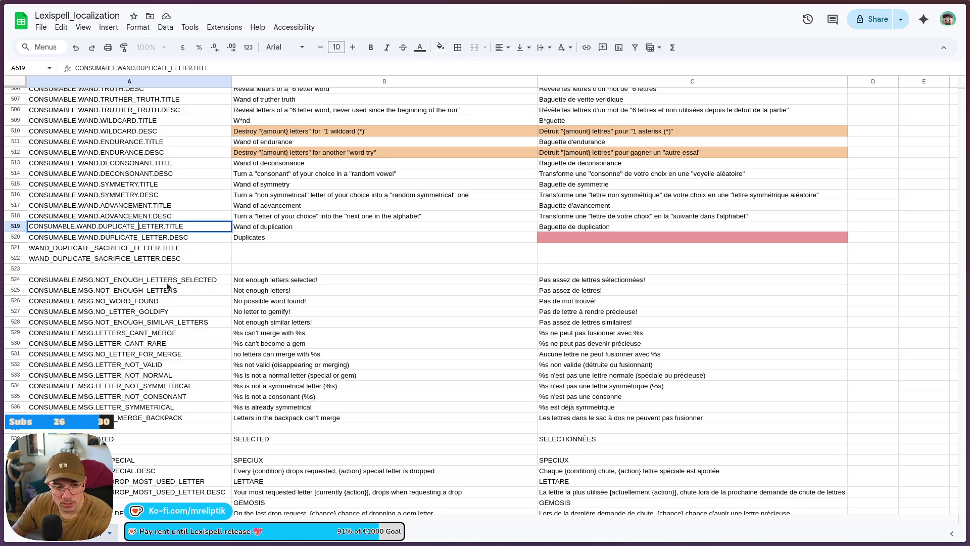
mouse_move(291, 545)
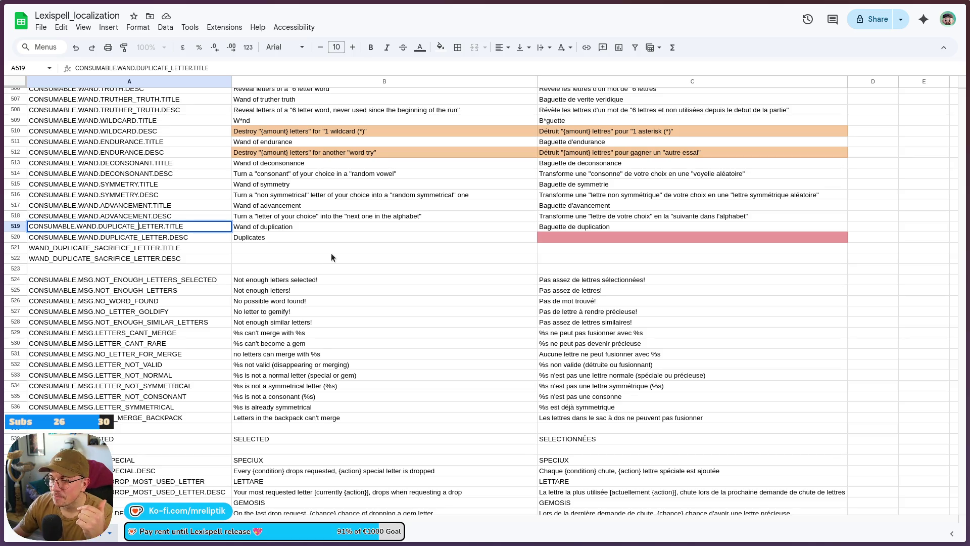
mouse_move(566, 541)
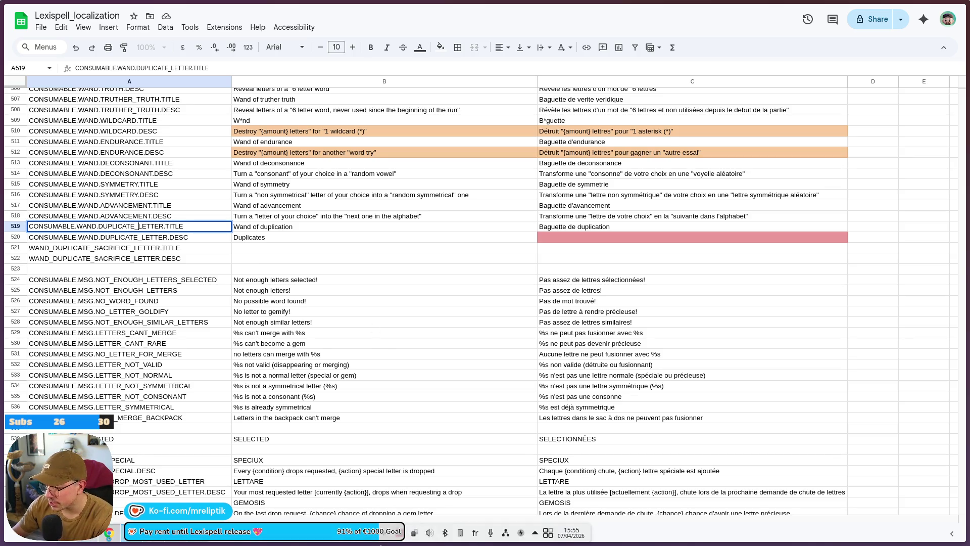
left_click(567, 539)
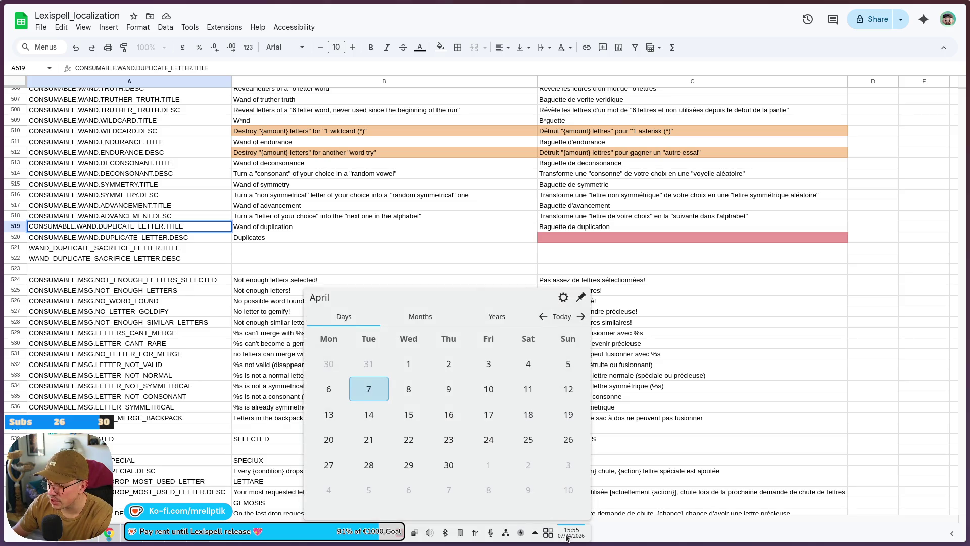
left_click(567, 539)
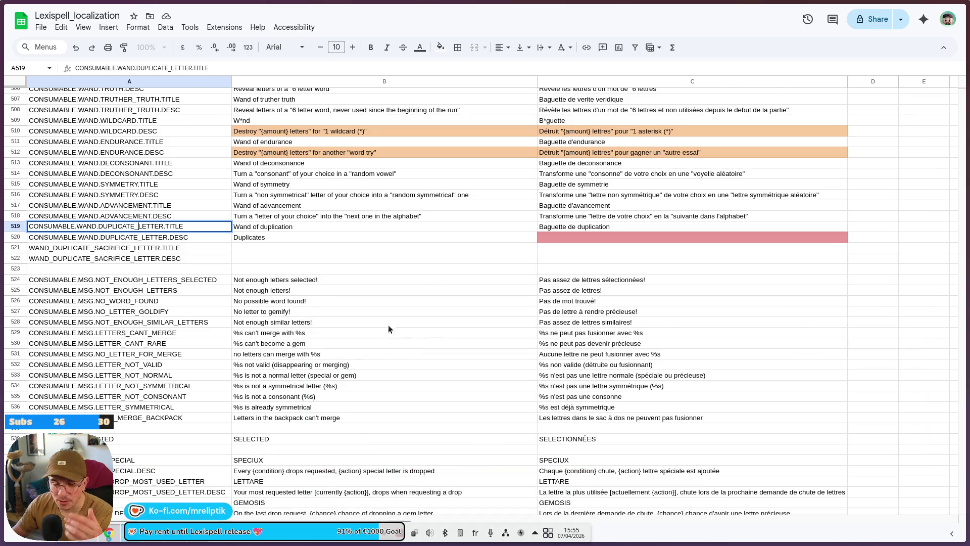
Look over the empty row 521 cell and the Duplicates description, leaving them unchanged
left_click(285, 248)
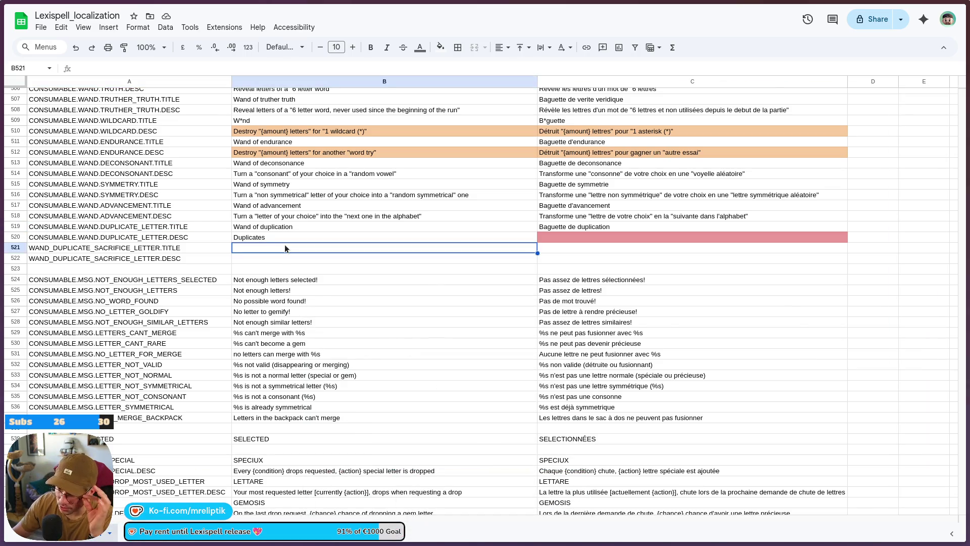
left_click(293, 238)
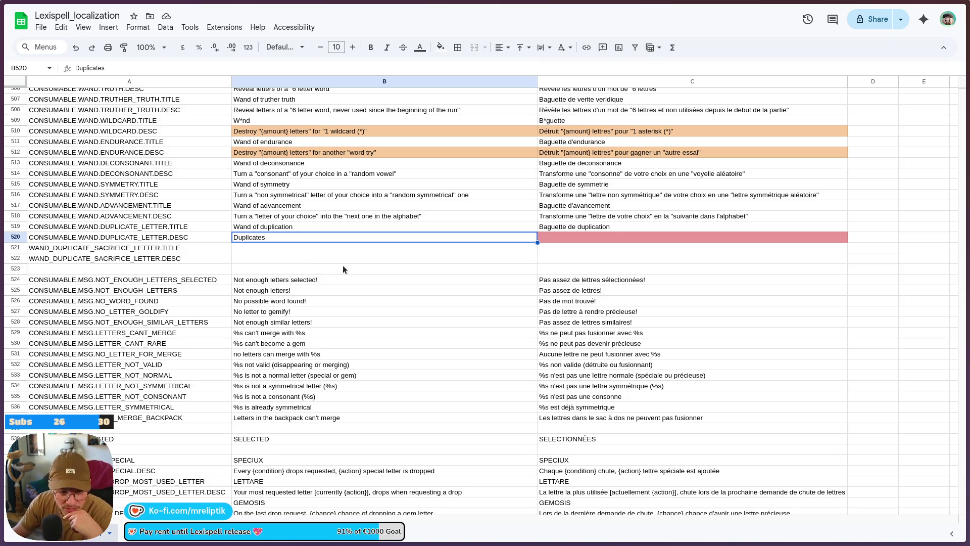
mouse_move(2, 331)
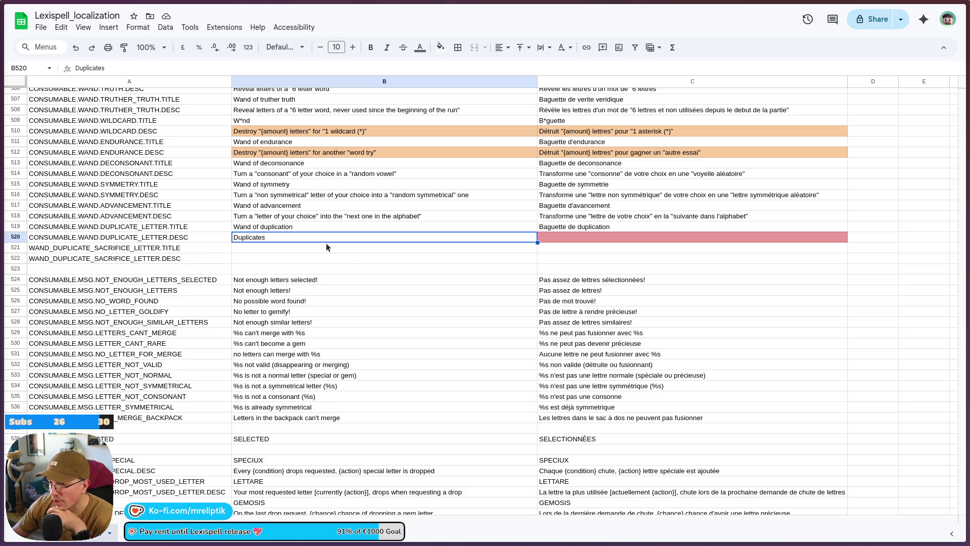
double_click(293, 237)
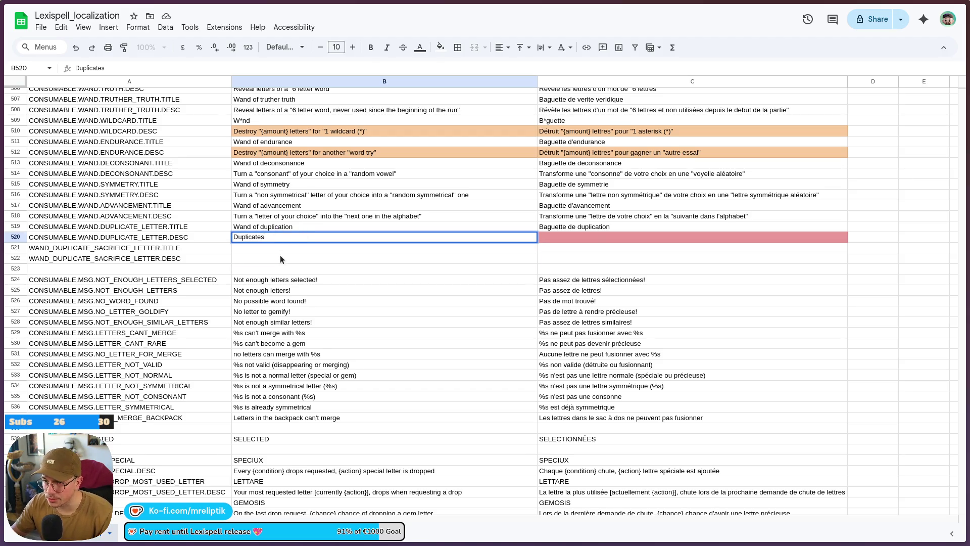
key("Return")
Copy the Wand of duplication title into B521 and change it to 'Wand of sacrifice'
left_click(299, 224)
key("ctrl+c")
left_click(267, 248)
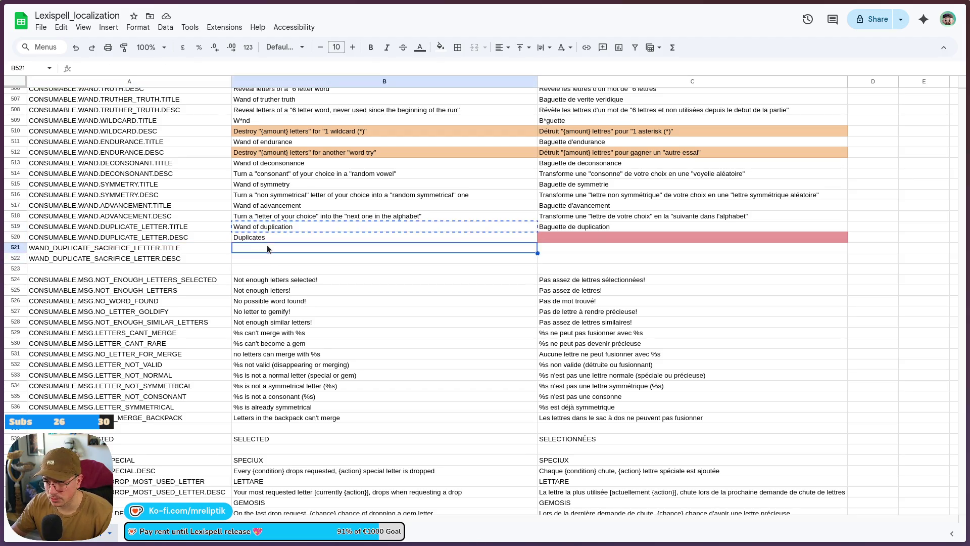
key("ctrl+v")
double_click(267, 248)
key("ctrl+BackSpace")
type("sacrifice")
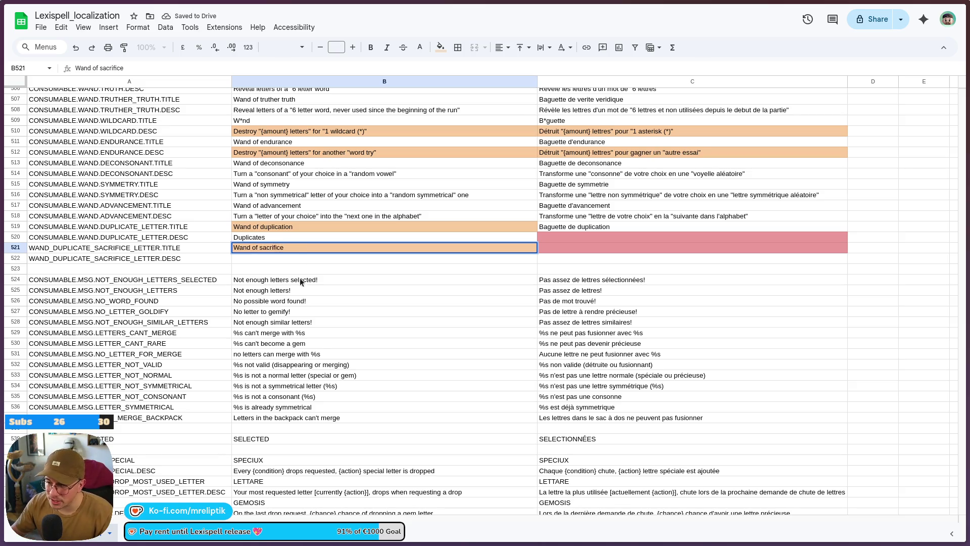
key("Return")
Enter the French title 'Baguette de sacrifice' in C521
left_click(577, 247)
type("Baguette")
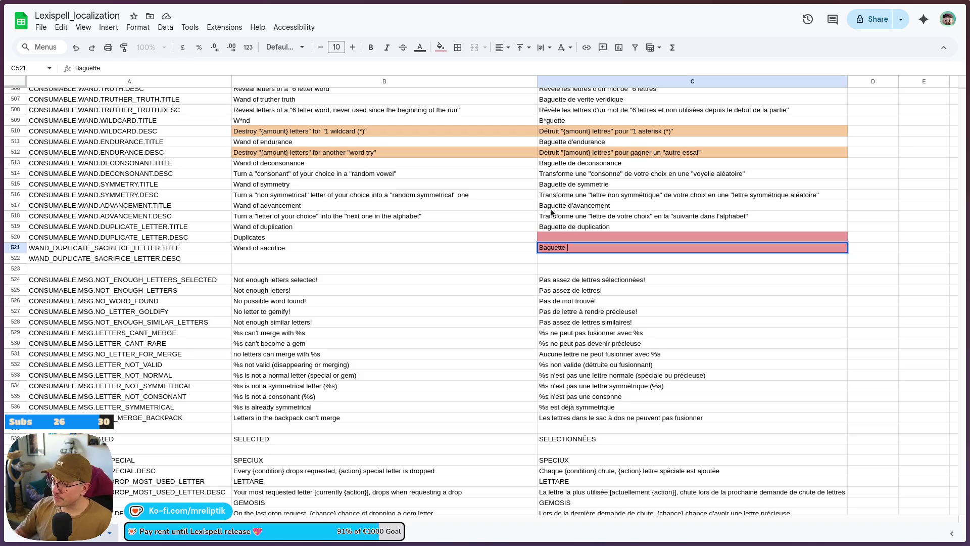
type("de sacri")
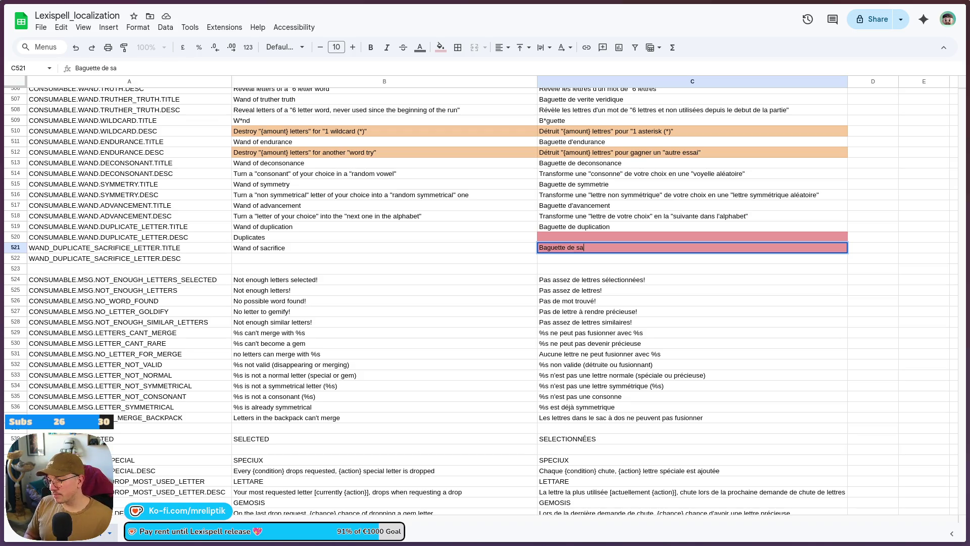
type("fice")
Open the Duplicates description cell B520 for editing
scroll(439, 280, "up", 2)
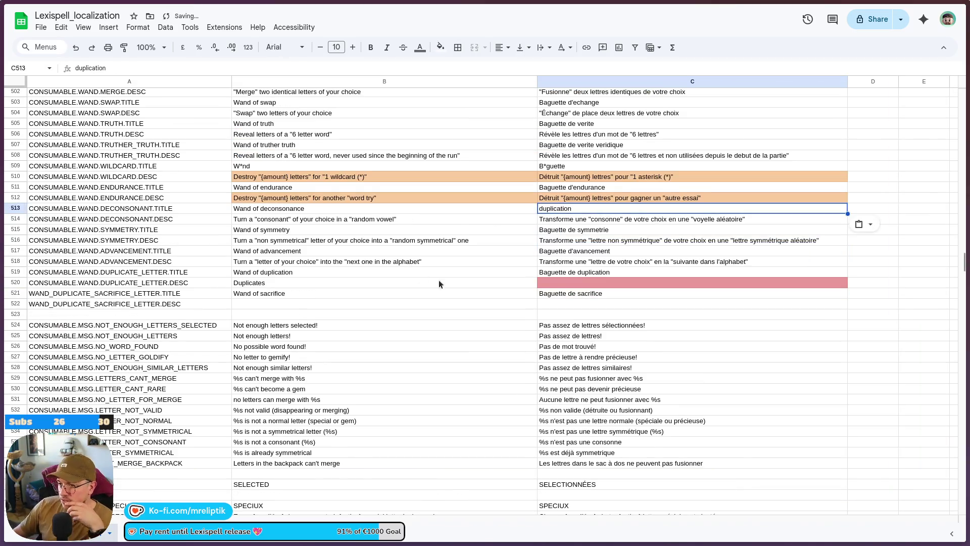
left_click(425, 335)
double_click(301, 283)
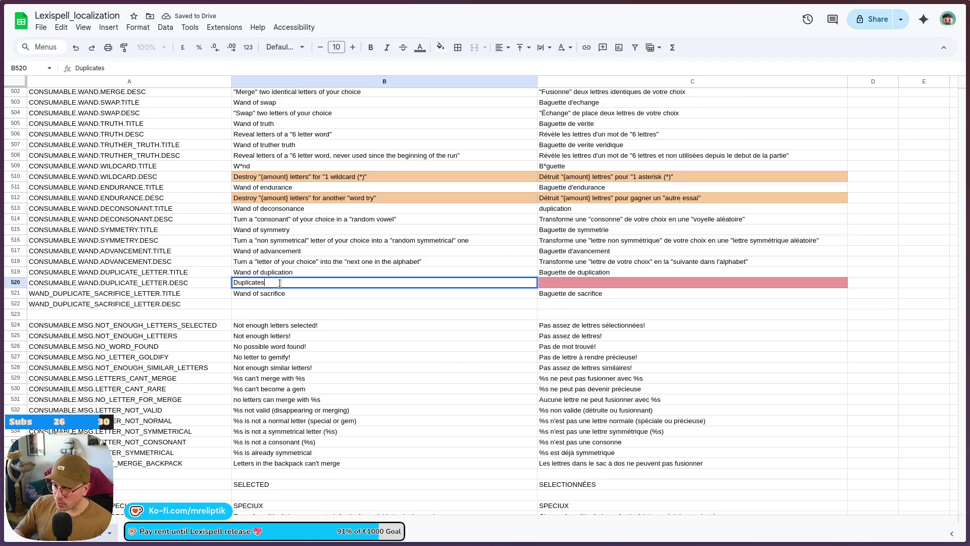
Extend B520 to 'Duplicates the selected letter by dropping a new one', replacing 'spawning' with 'dropping'
type("the selected ")
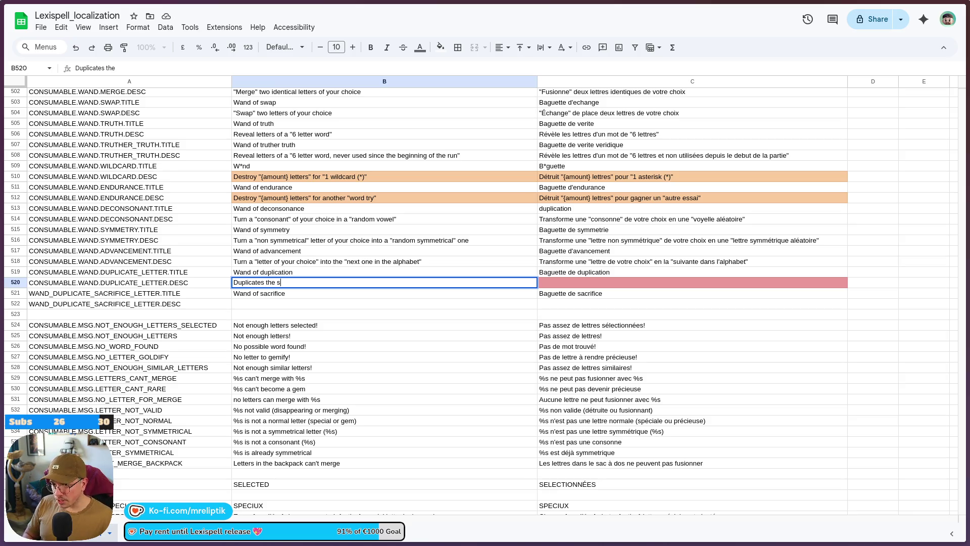
type("letter by ")
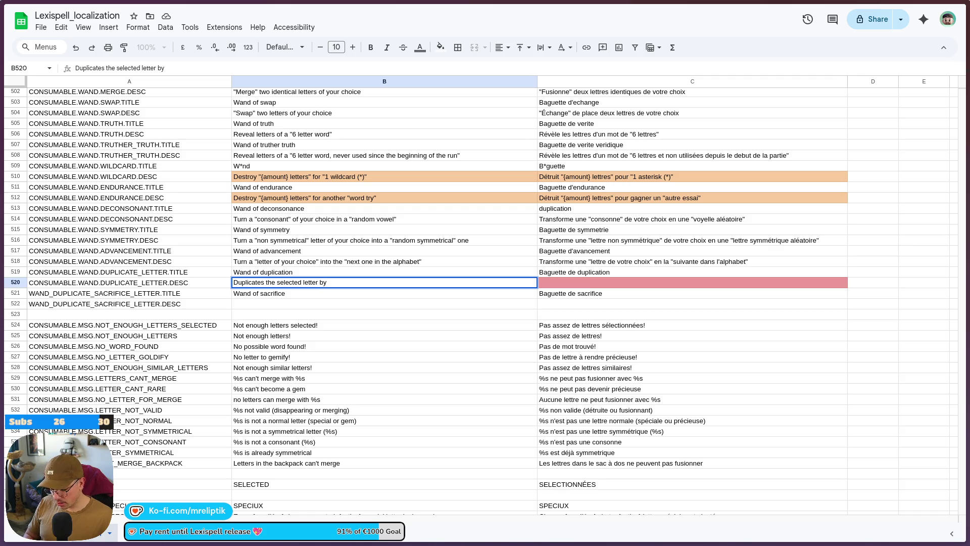
type("spawning a new")
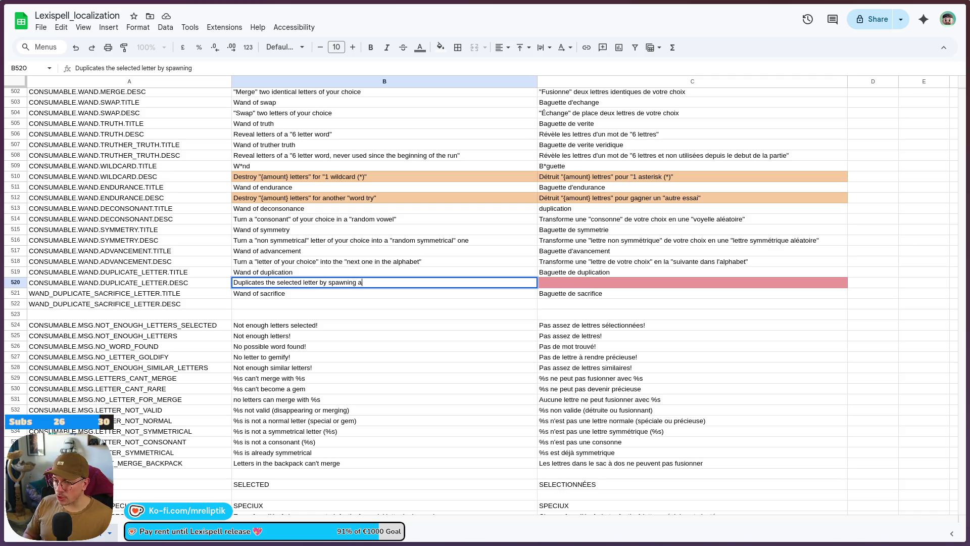
type(" one")
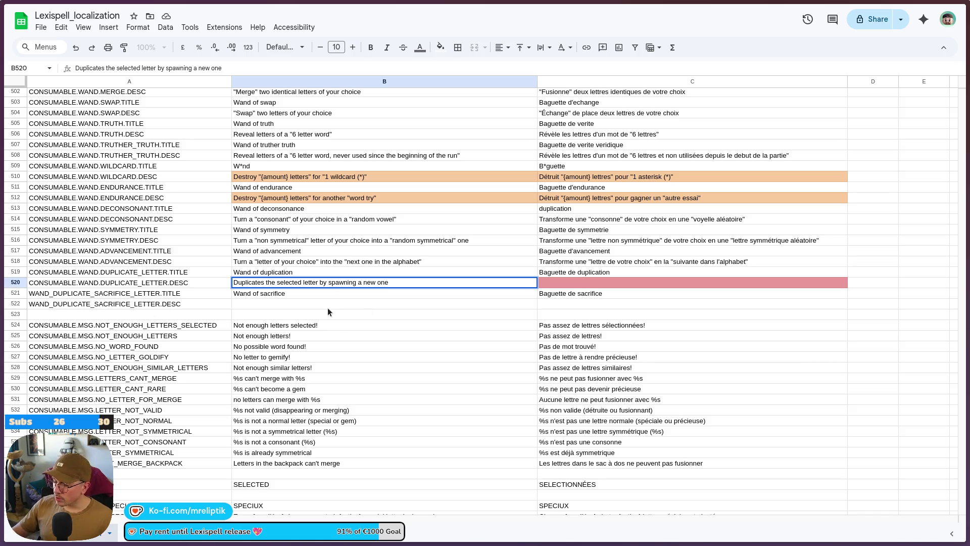
double_click(338, 284)
type("dropping")
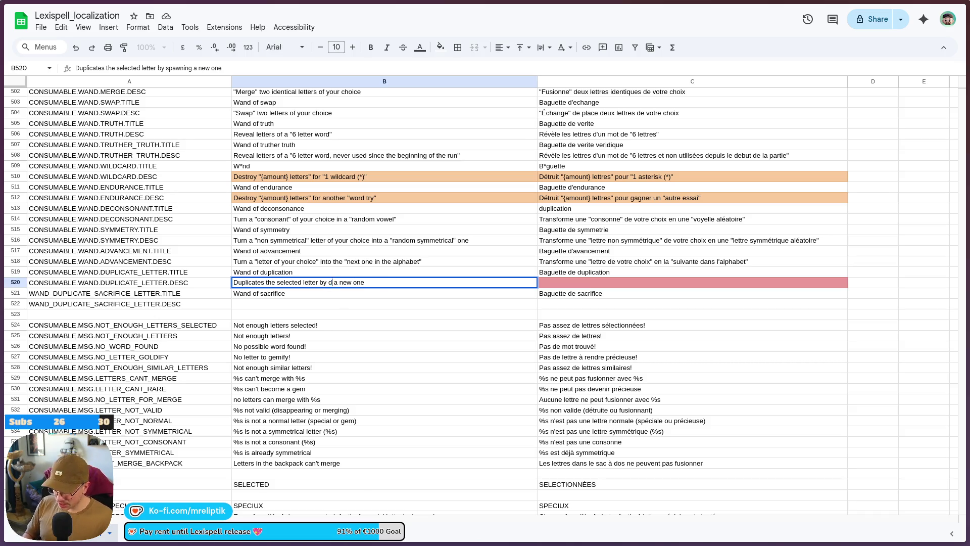
left_click(575, 283)
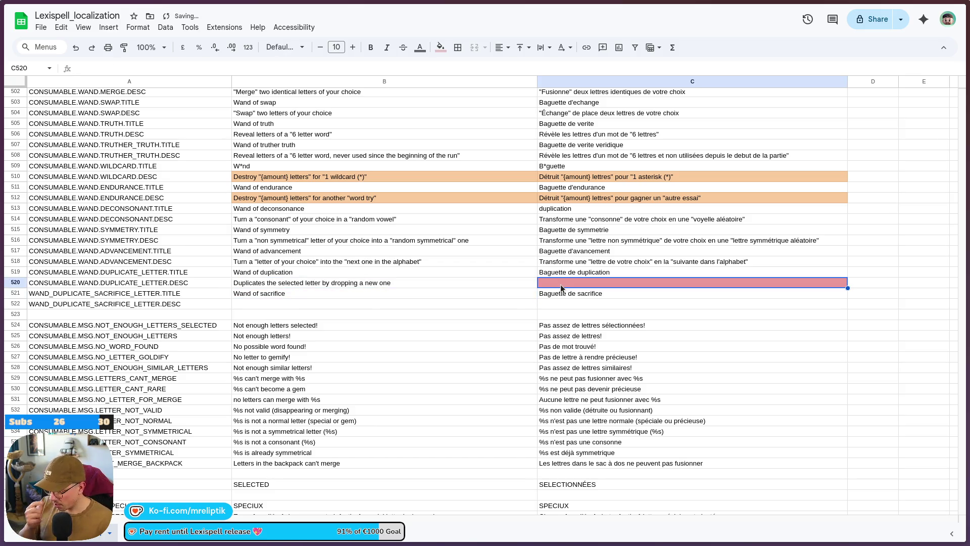
Enter 'Duplique la lettre selectionnée en faisant chuter une nouvelle' and move it from C520 to C519
type("Duplique ")
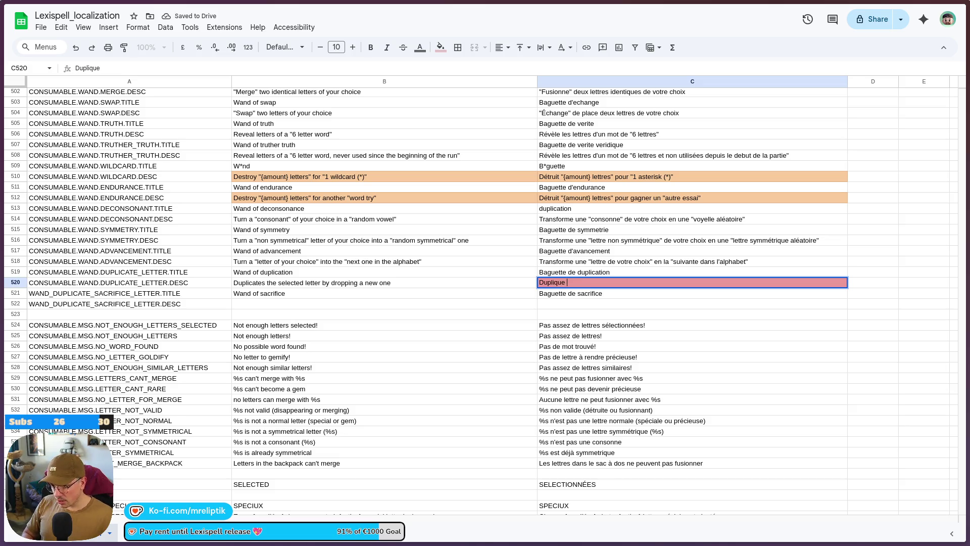
type("la lettre selectionnée")
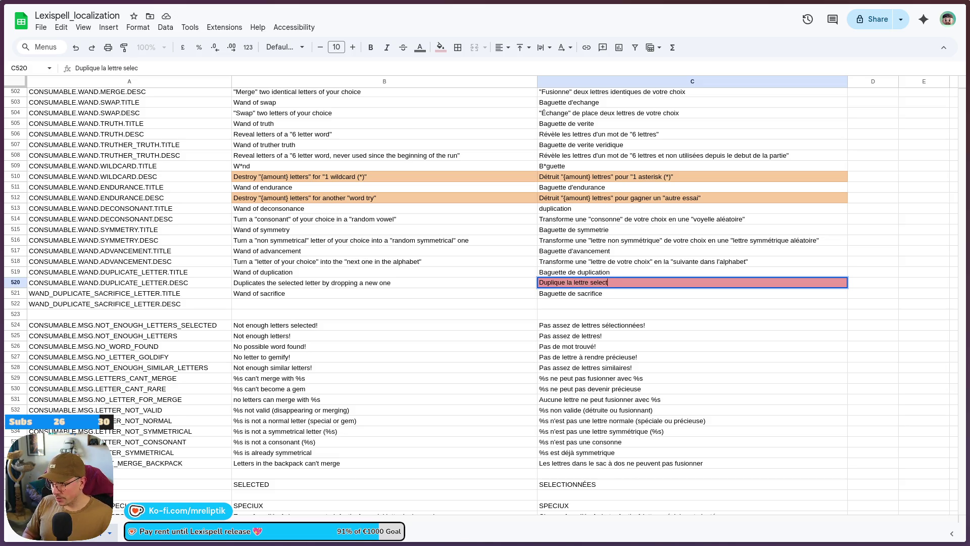
type(" en ")
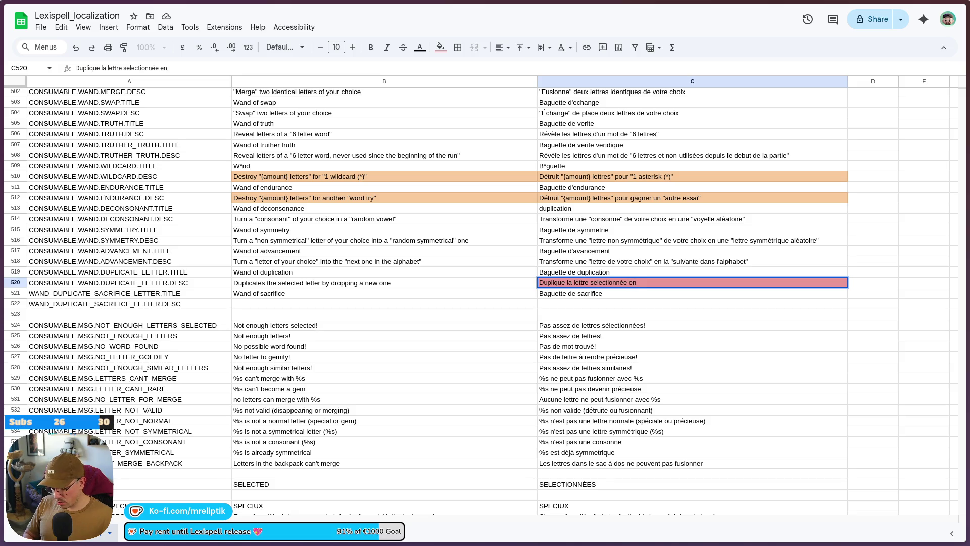
type("faisant chuter une nou")
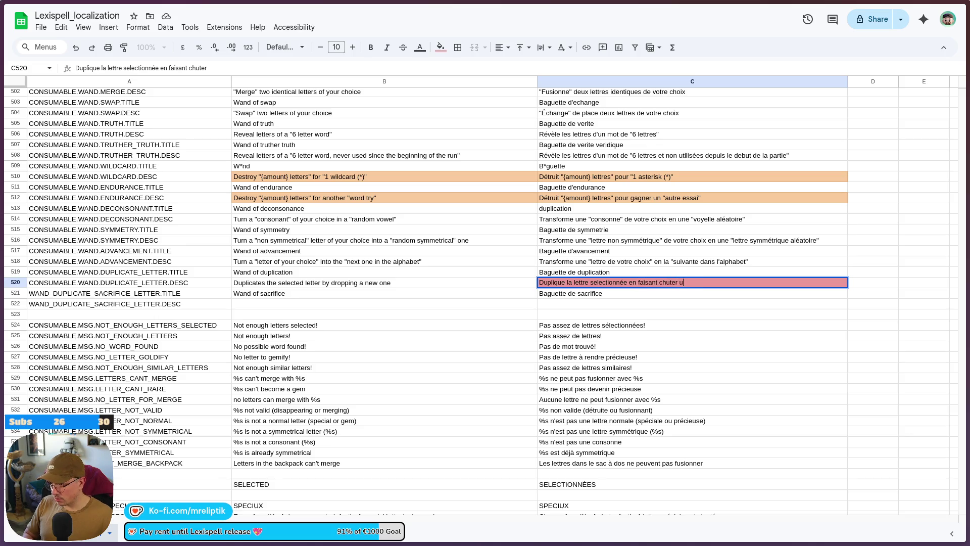
type("velle")
key("Return")
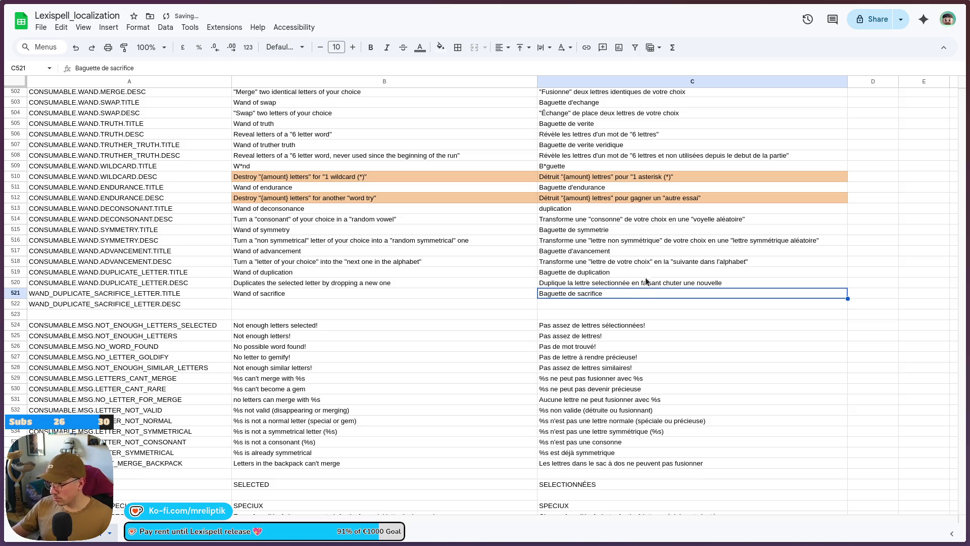
key("Up")
key("ctrl+x")
key("Up")
key("ctrl+v")
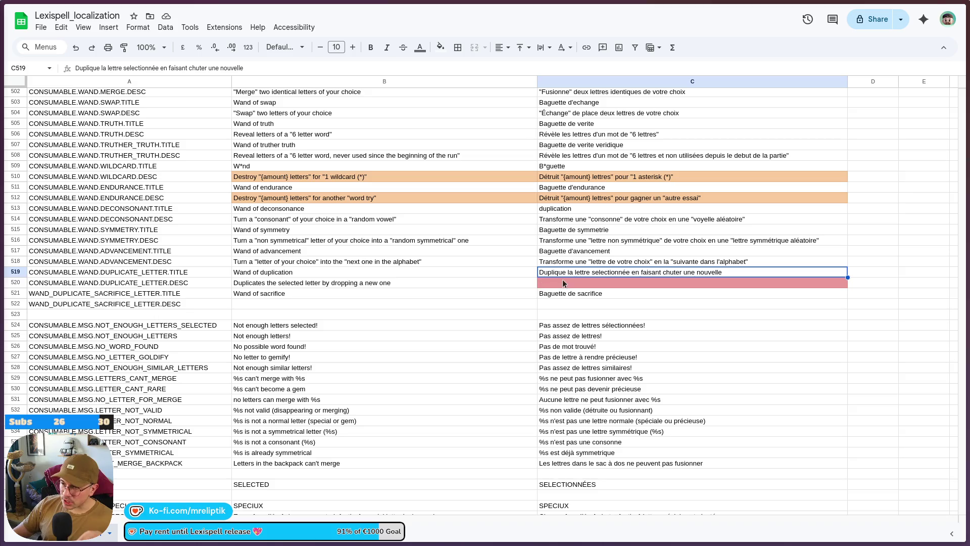
Correct 'selectionnée' to 'sélectionnée' in the French sentence in C519
left_click(357, 275)
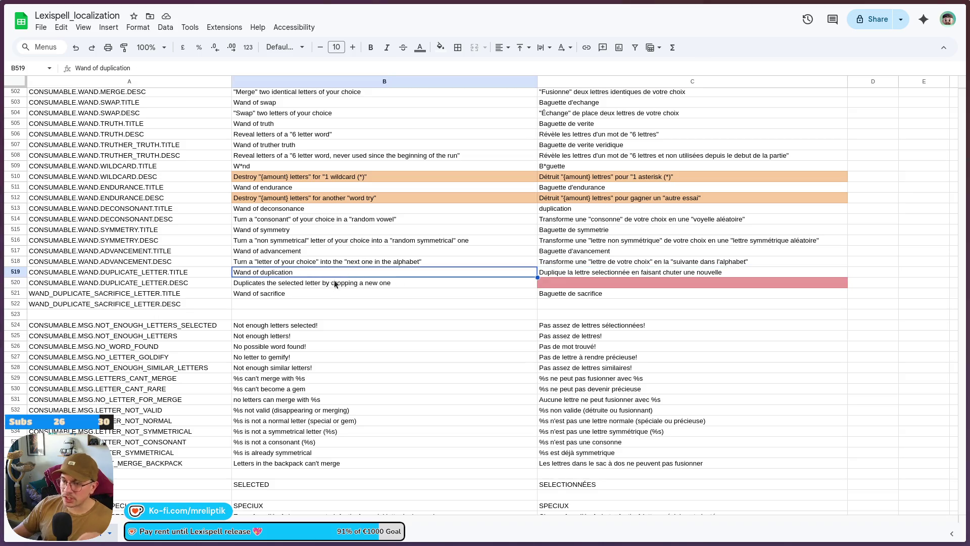
left_click(600, 274)
double_click(631, 275)
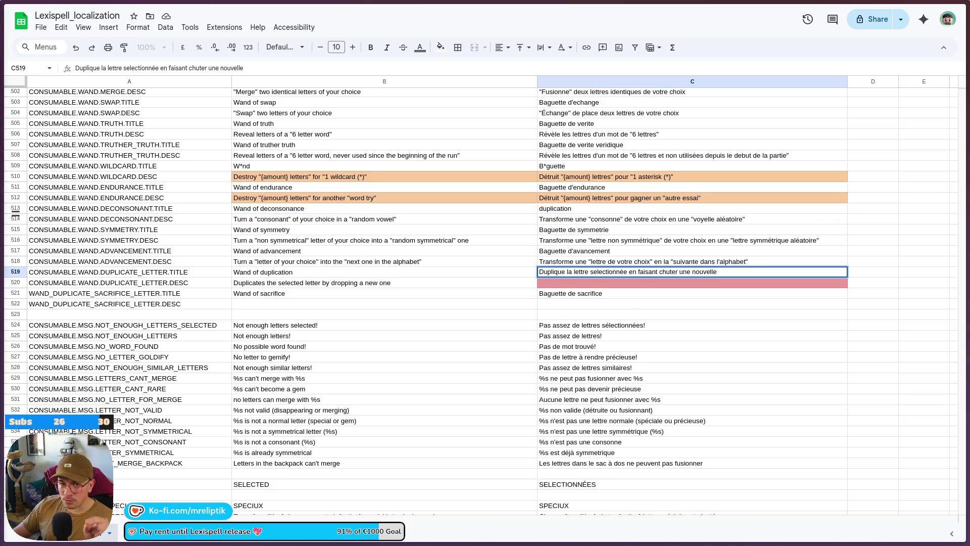
left_click(596, 271)
key("BackSpace")
type("é")
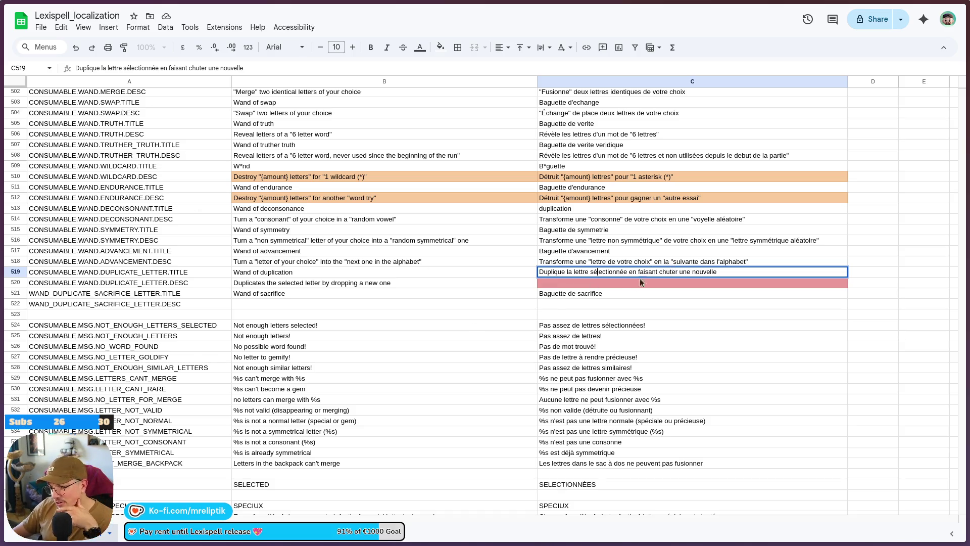
left_click(609, 284)
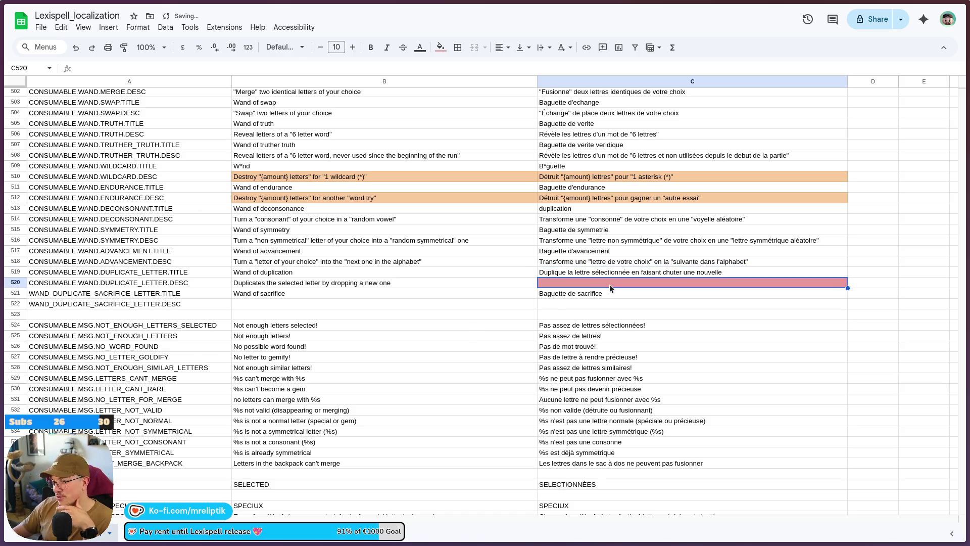
Copy the corrected French sentence from C519 into C520
left_click(570, 269)
left_click(563, 286)
key("ctrl+v")
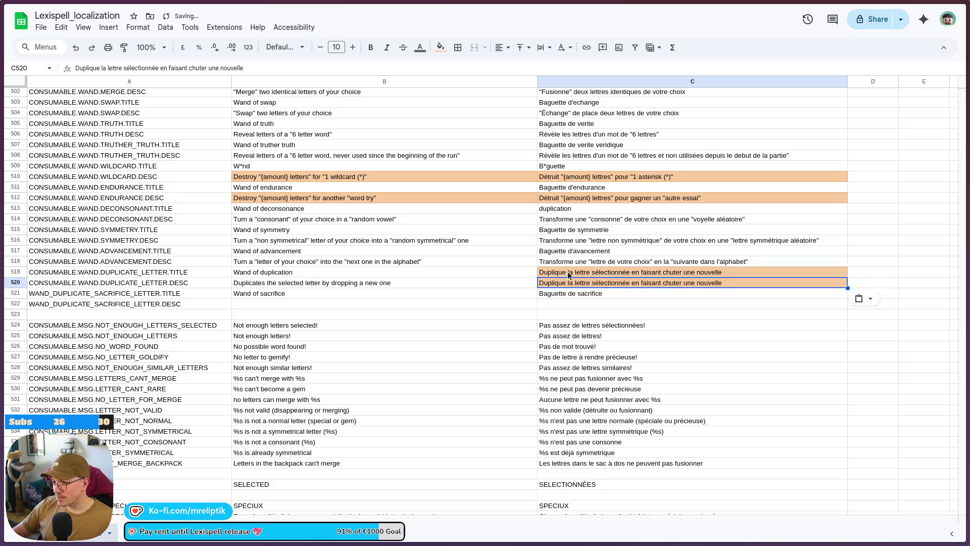
Overwrite C519 with the French title 'Baguette de duplication'
left_click(568, 275)
type("Bagyu")
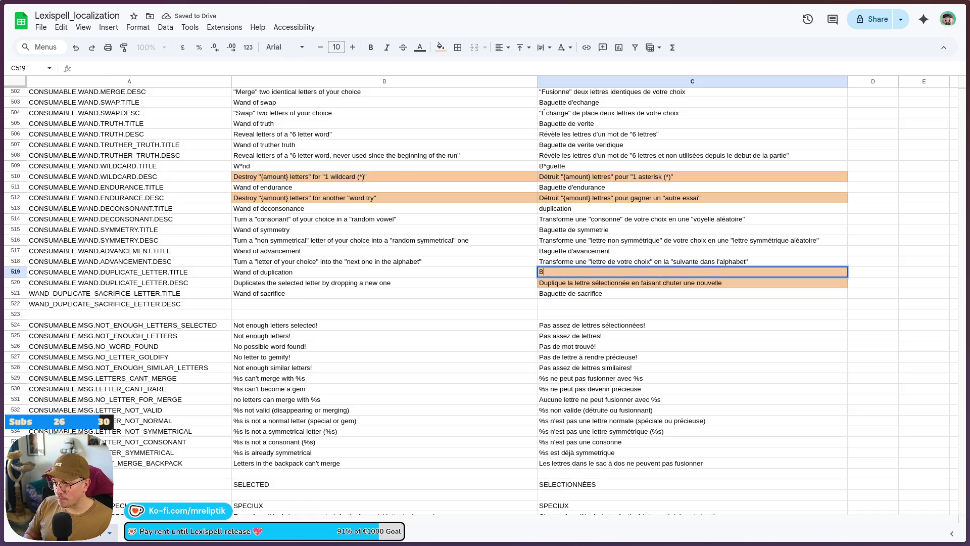
key("BackSpace")
key("BackSpace")
type("uette de")
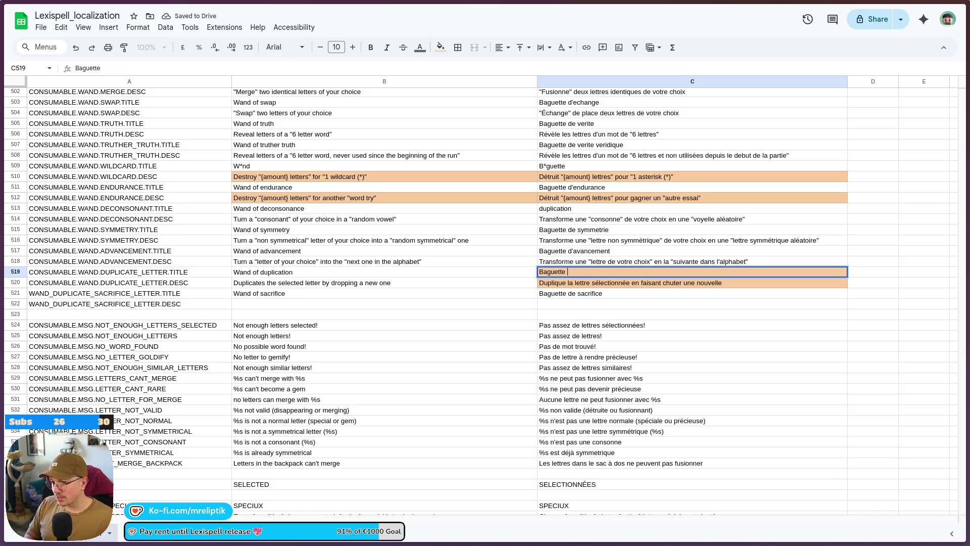
type(" duplication")
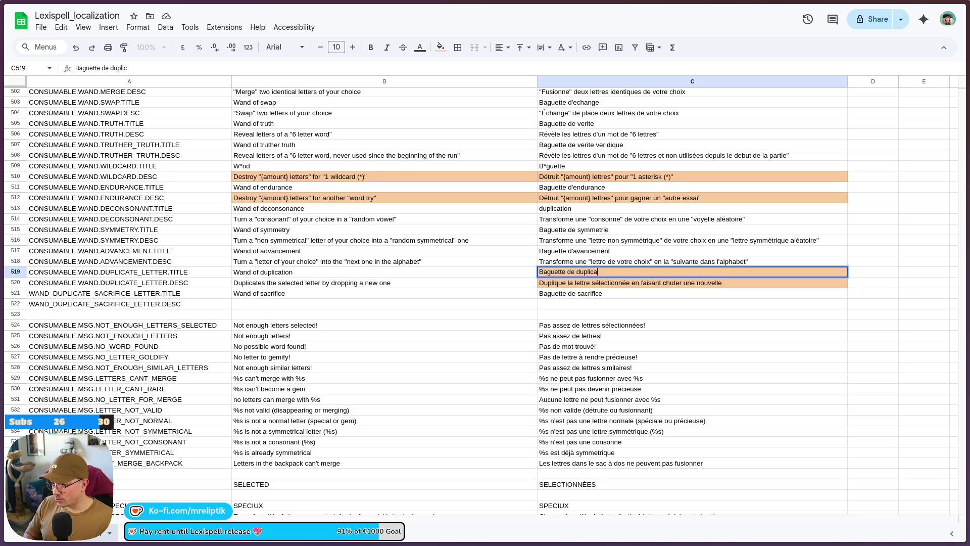
key("Return")
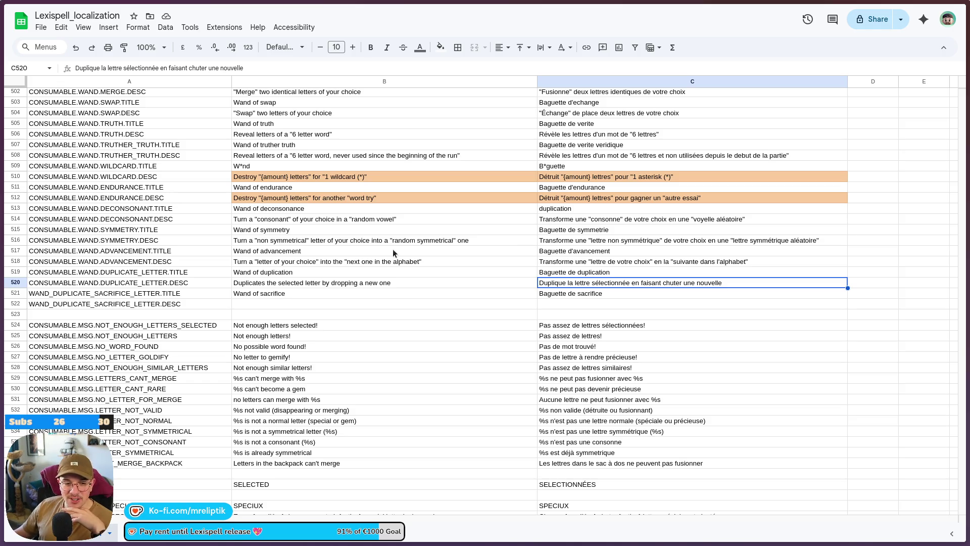
Draft the B522 description as 'Sacrifices the first letter selected'
left_click(247, 294)
key("shift+Left")
left_click(249, 302)
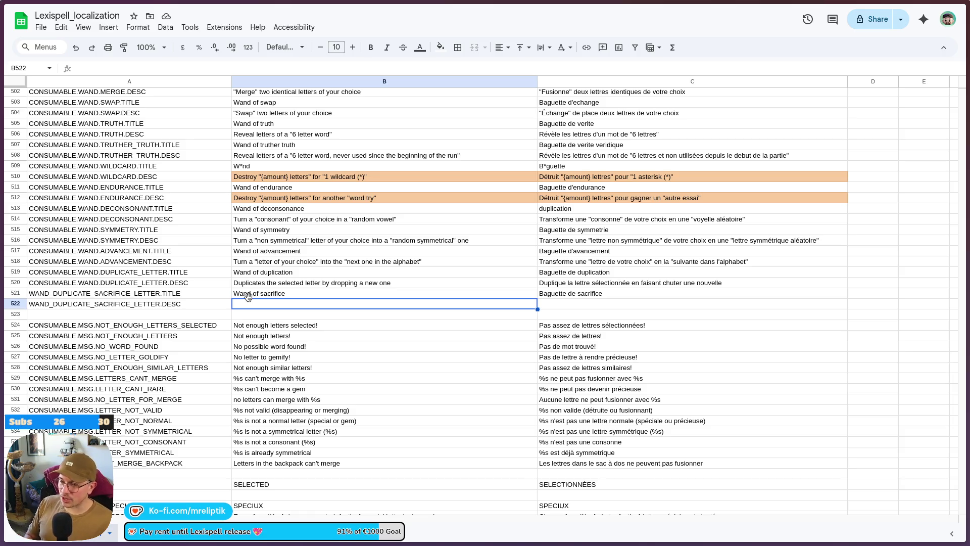
type("Sacri")
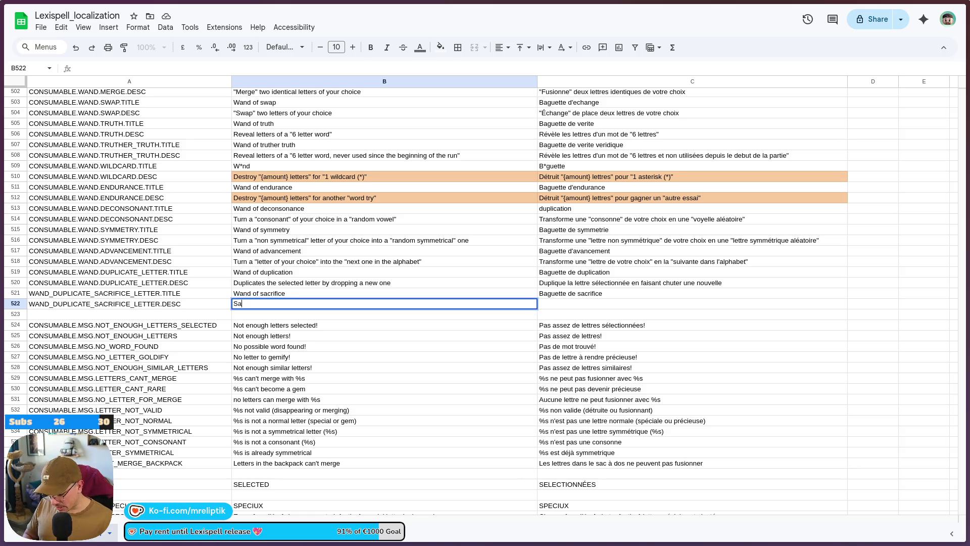
type("fices")
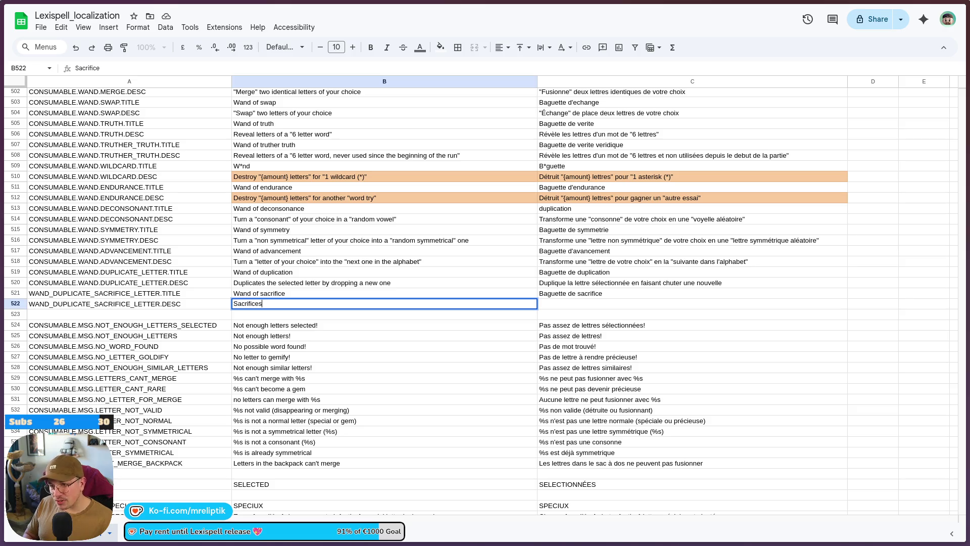
type(" the ")
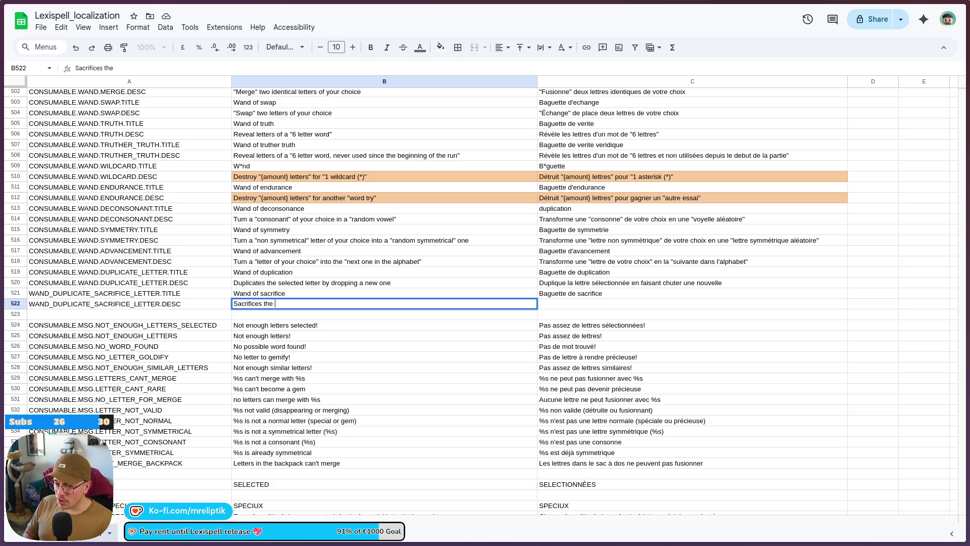
type("first letter sele")
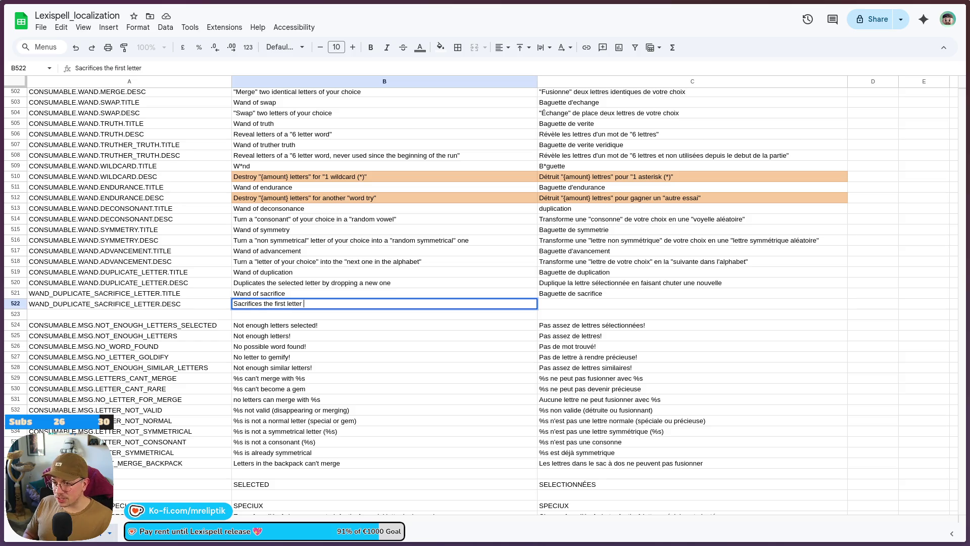
type("cted")
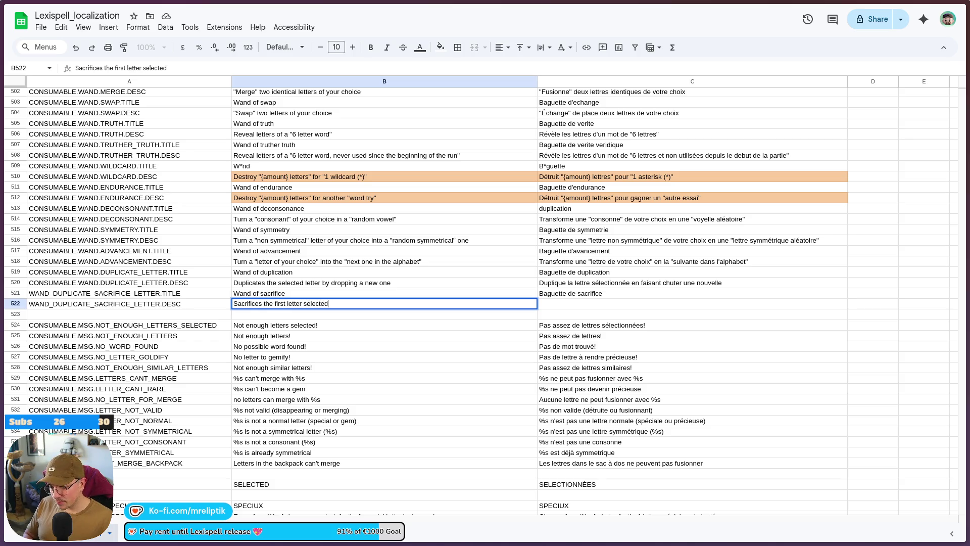
key("shift+Left")
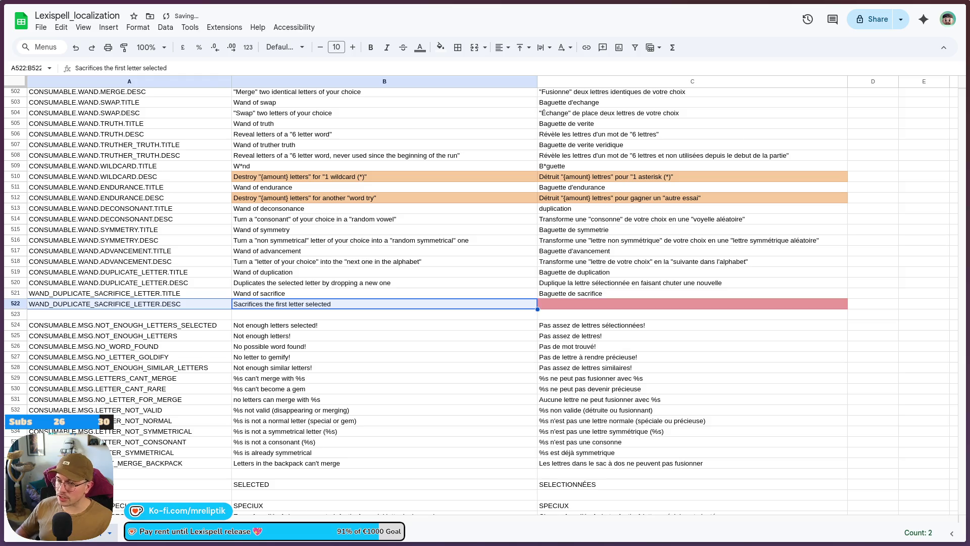
Rewrite B522 to 'Transforms the second letter selected into the first selected one'
double_click(337, 303)
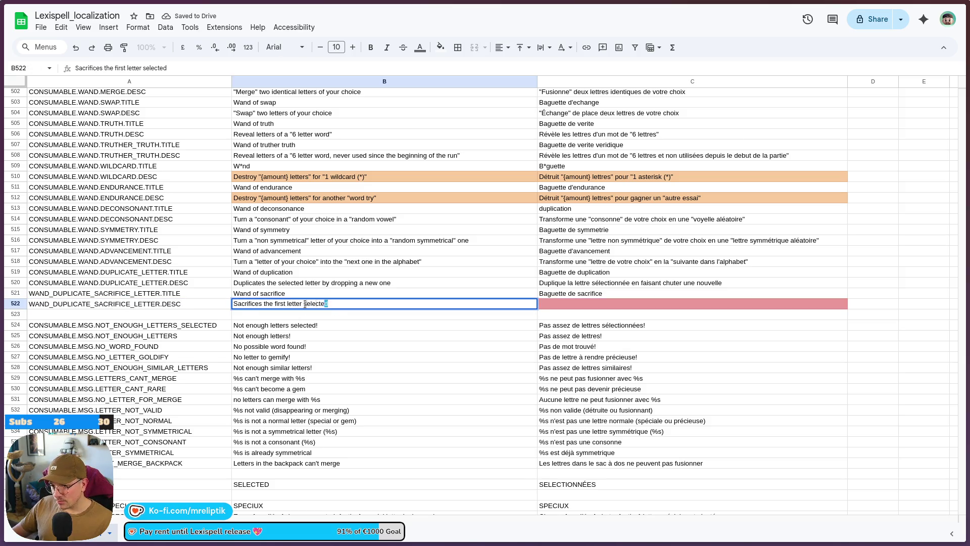
key("ctrl+a")
type("Turn t")
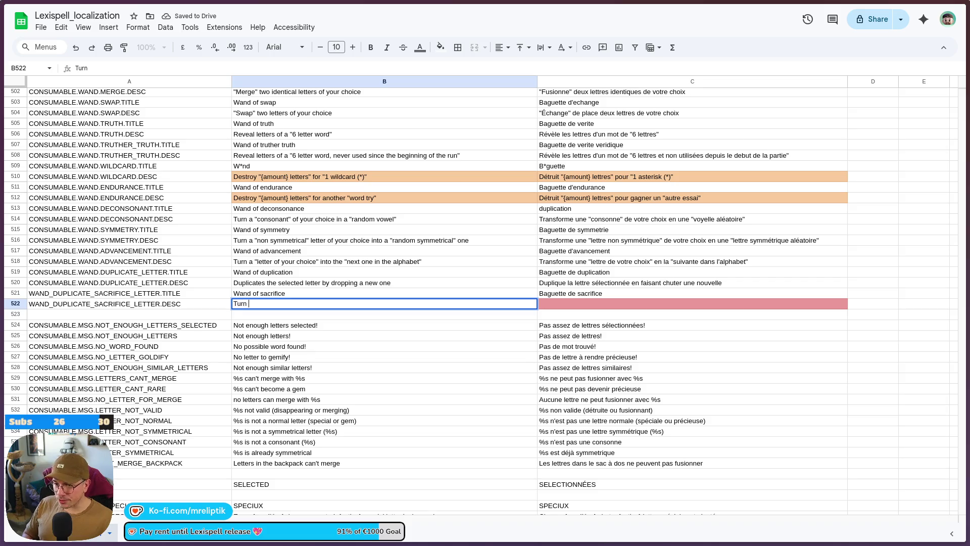
type("he second letter")
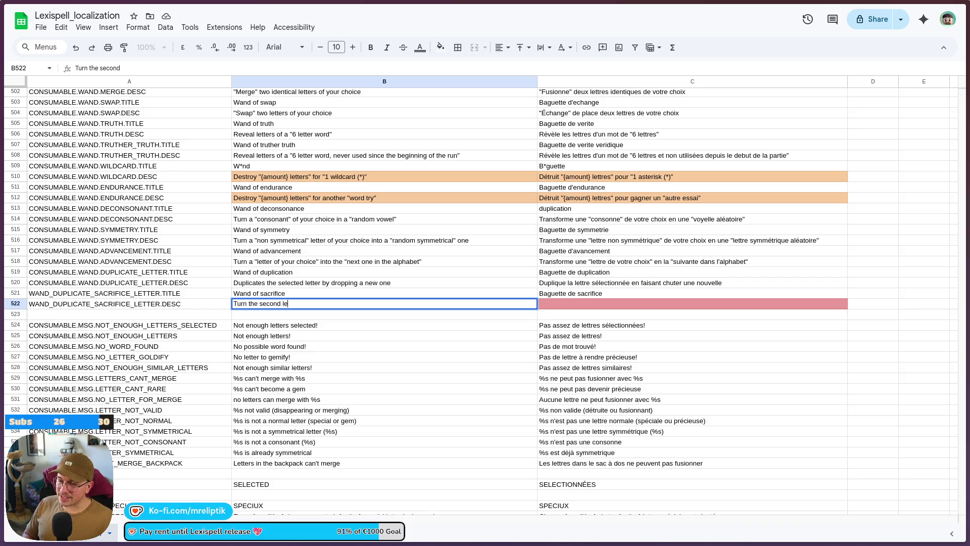
type(" selected int")
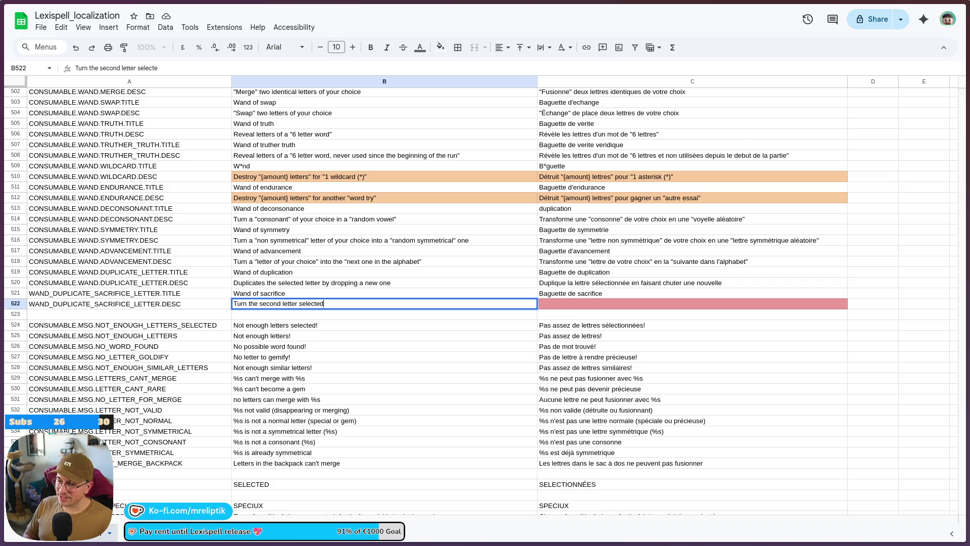
type("o the first")
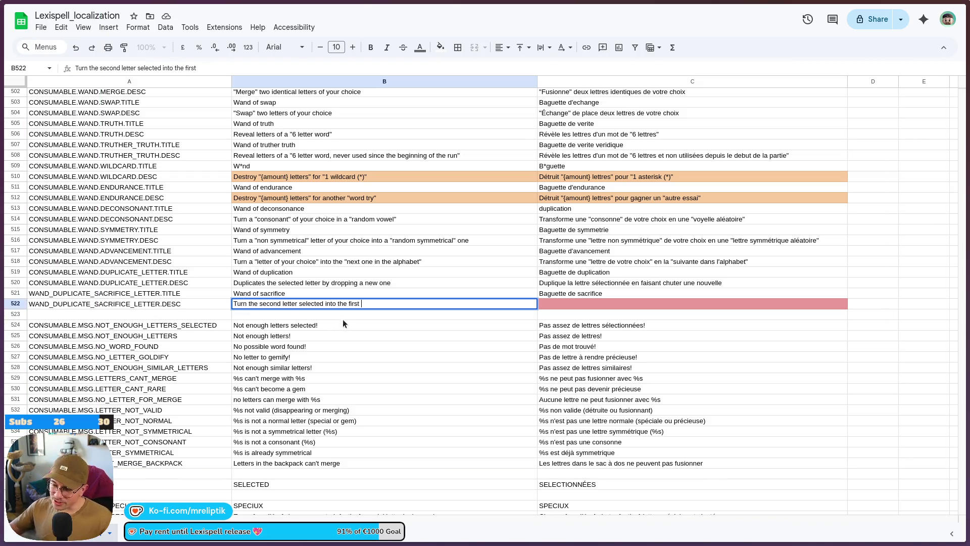
double_click(241, 303)
type("Transfor")
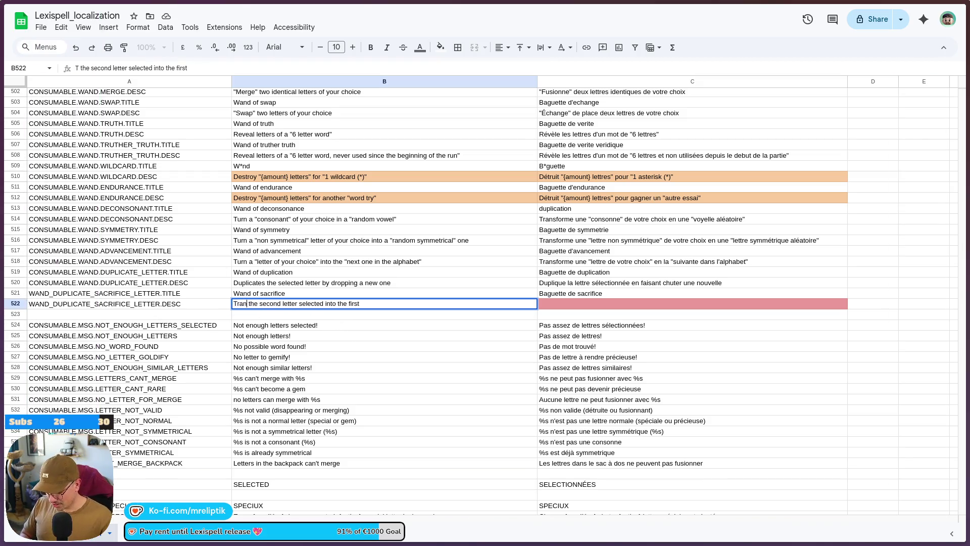
type("ms")
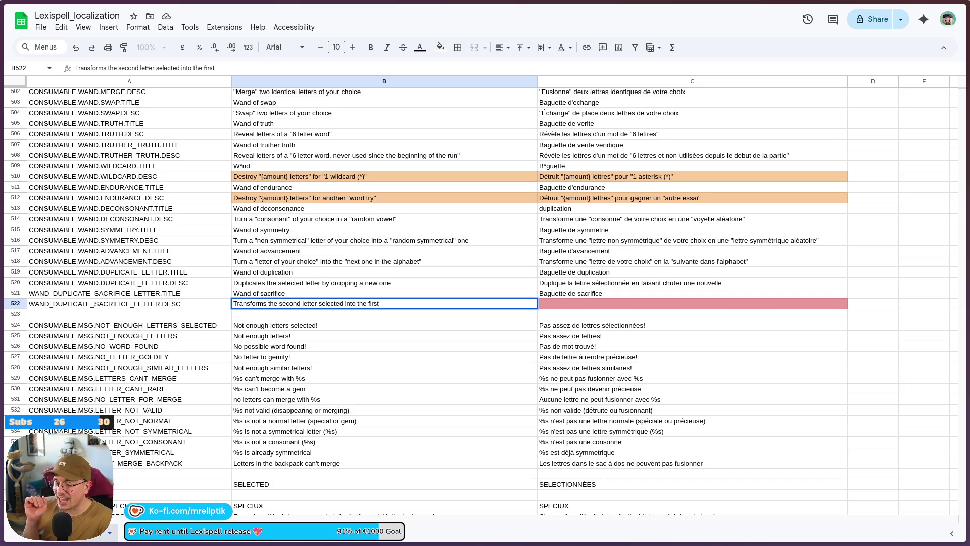
type("selected")
key("ctrl+shift+Left")
type("ond letter ")
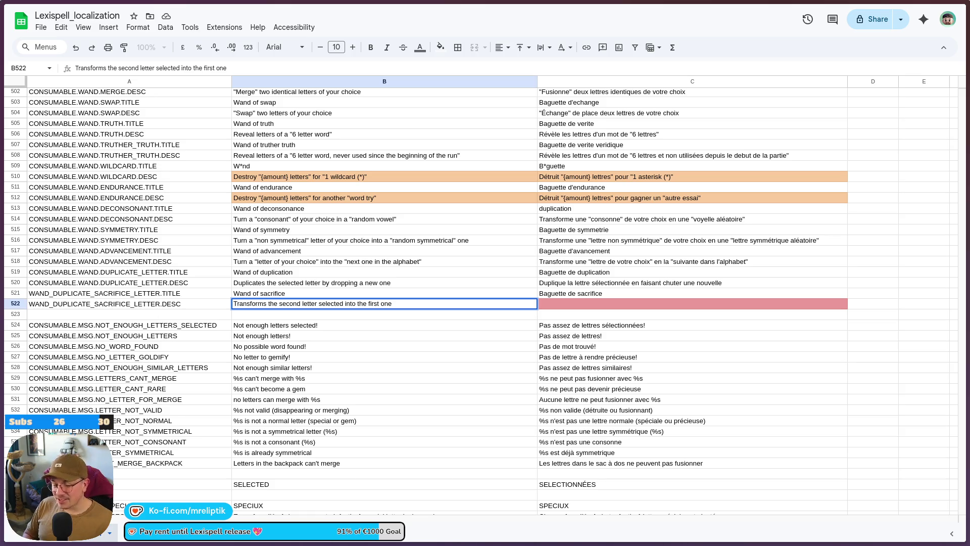
type("se")
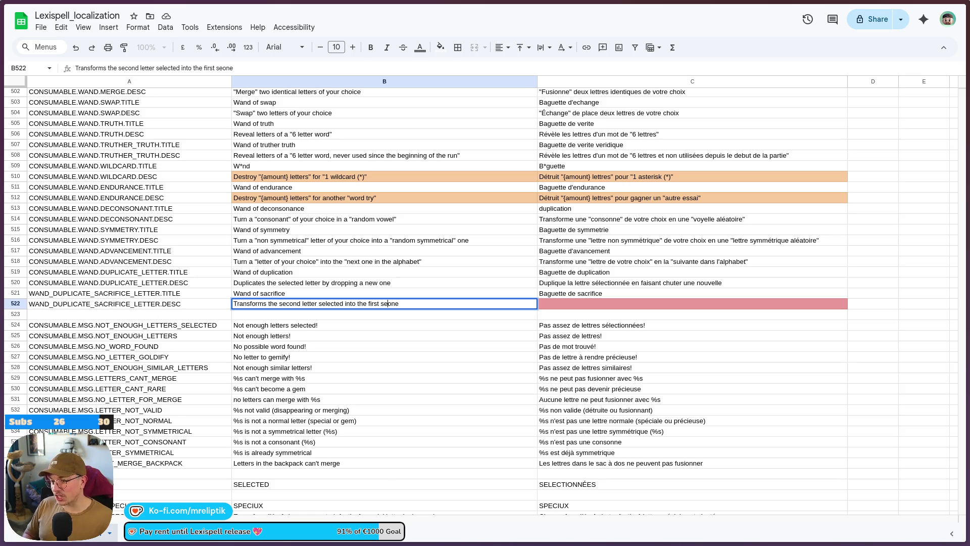
type("lected")
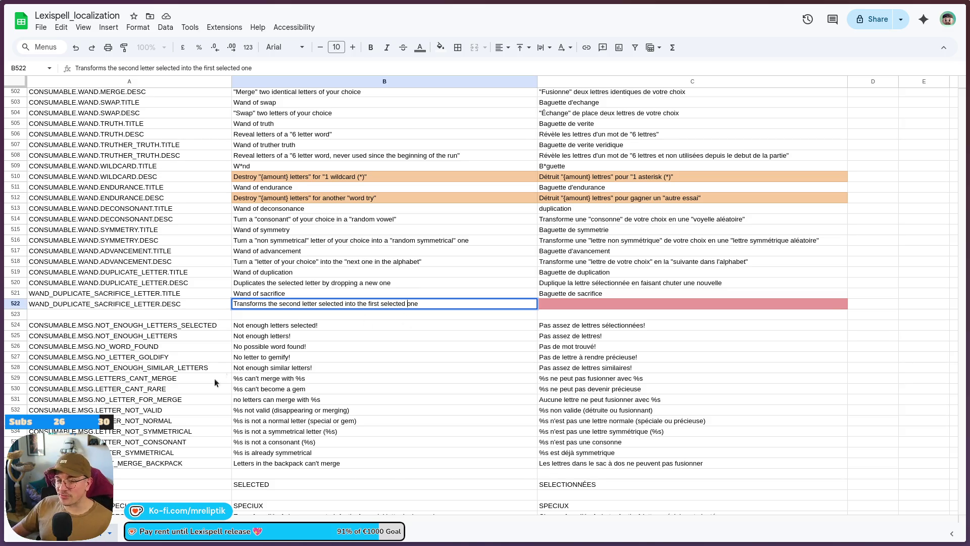
left_click(568, 304)
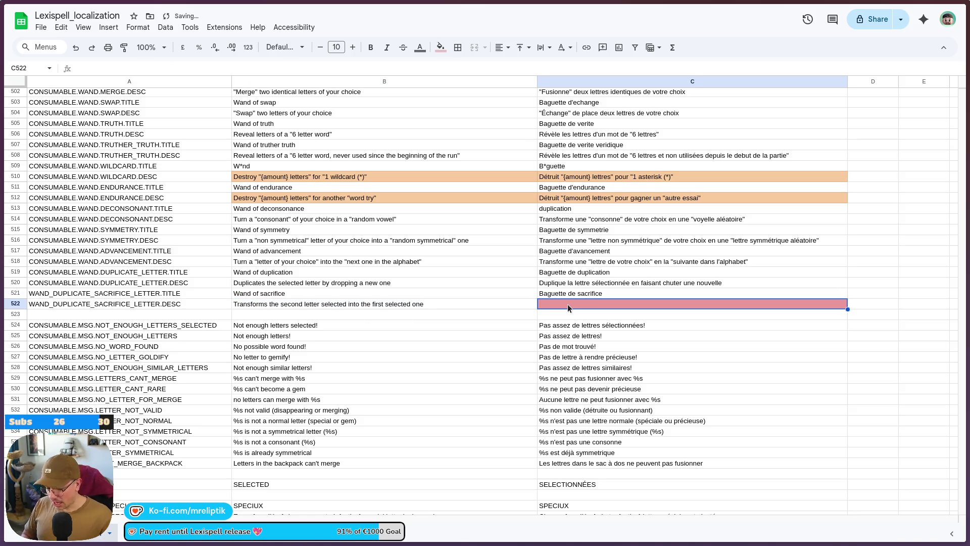
Complete C522 as 'Transforme la seconde lettre sélectionnée en la première', then select the sacrifice title
type("Transforme la ")
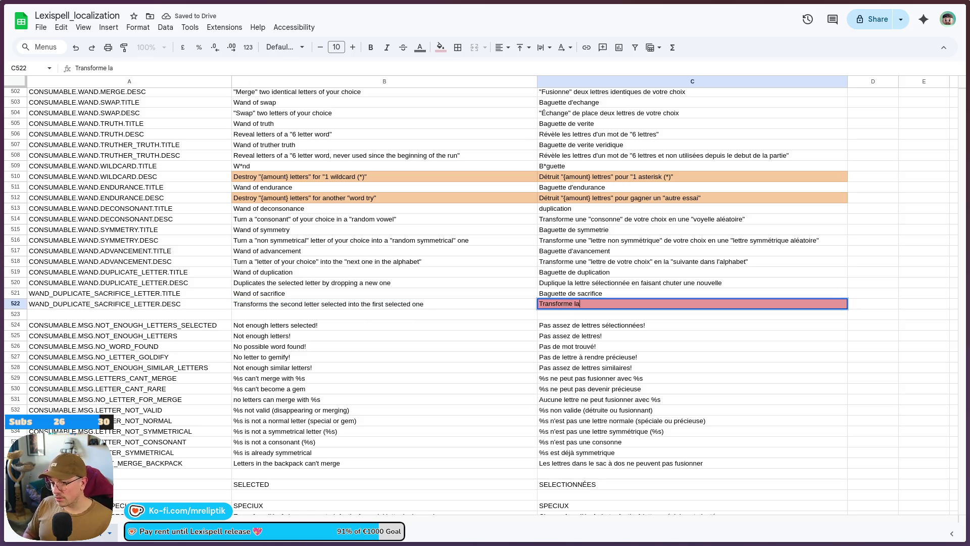
type("seconde lettre")
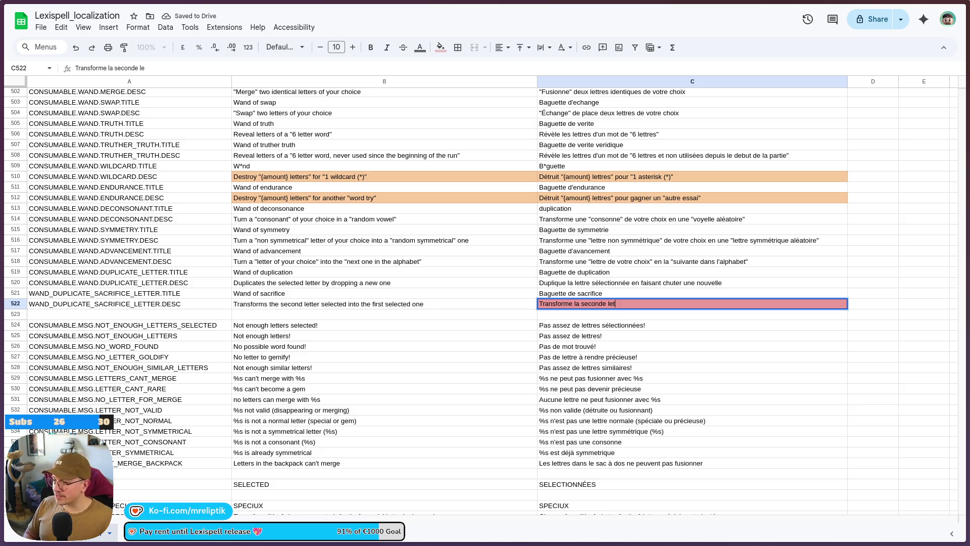
type("électionnée ")
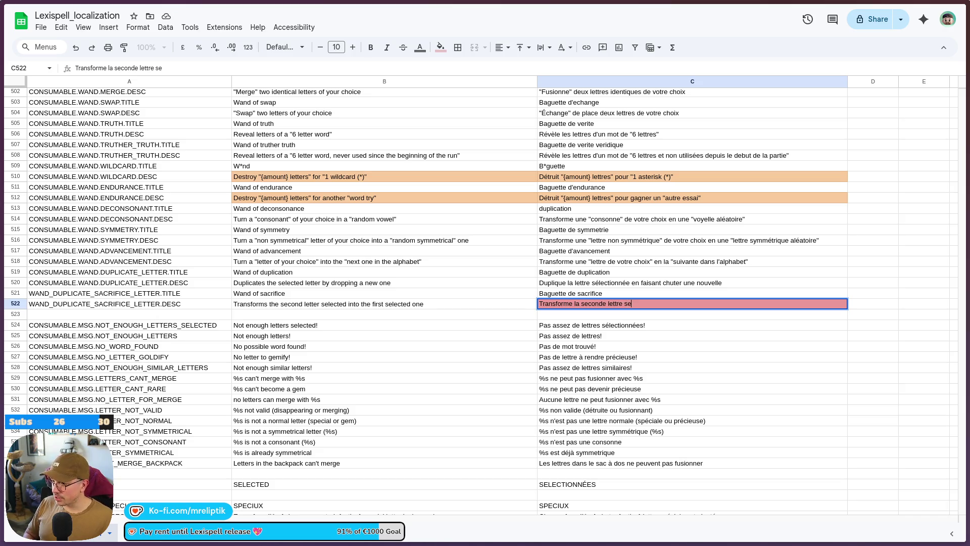
type("en l'a")
type("a premi_re")
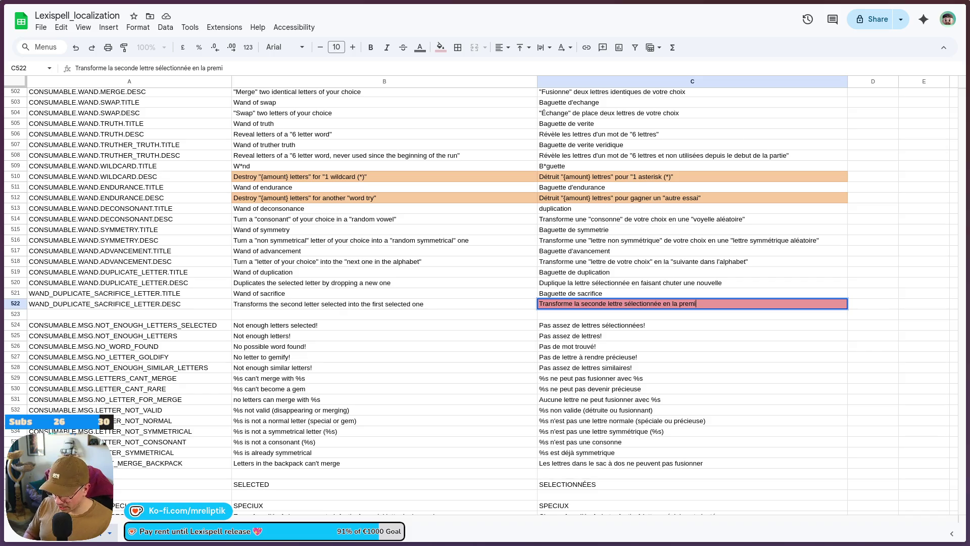
type("ère")
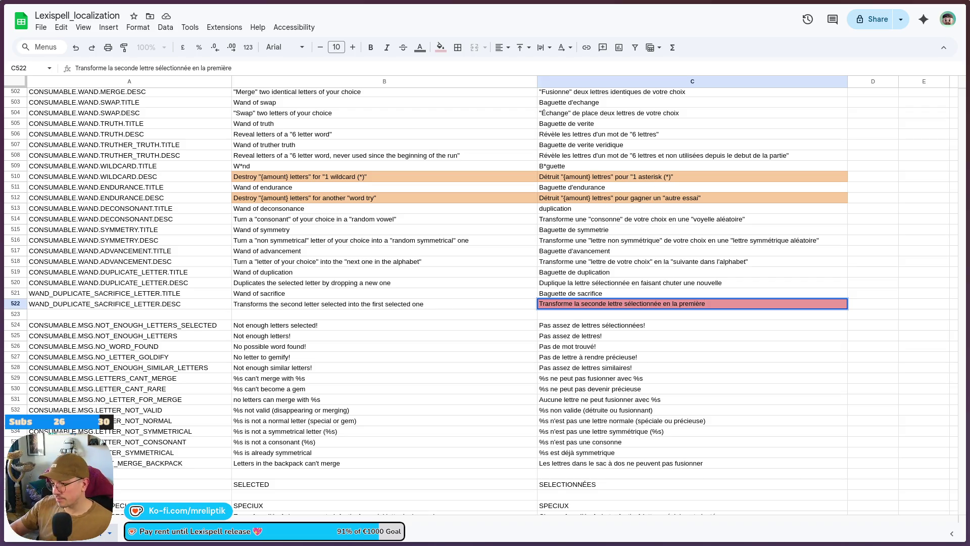
key("Return")
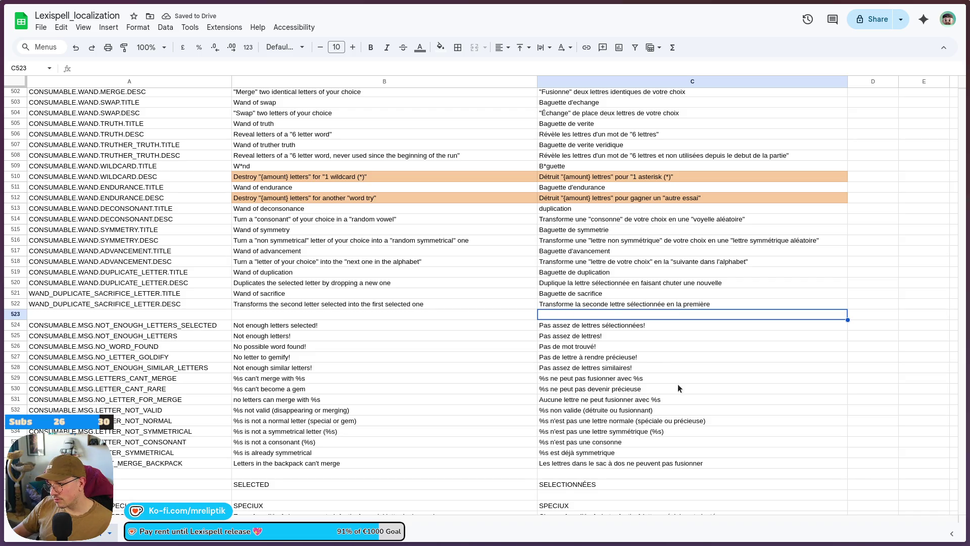
left_click(298, 304)
left_click(293, 294)
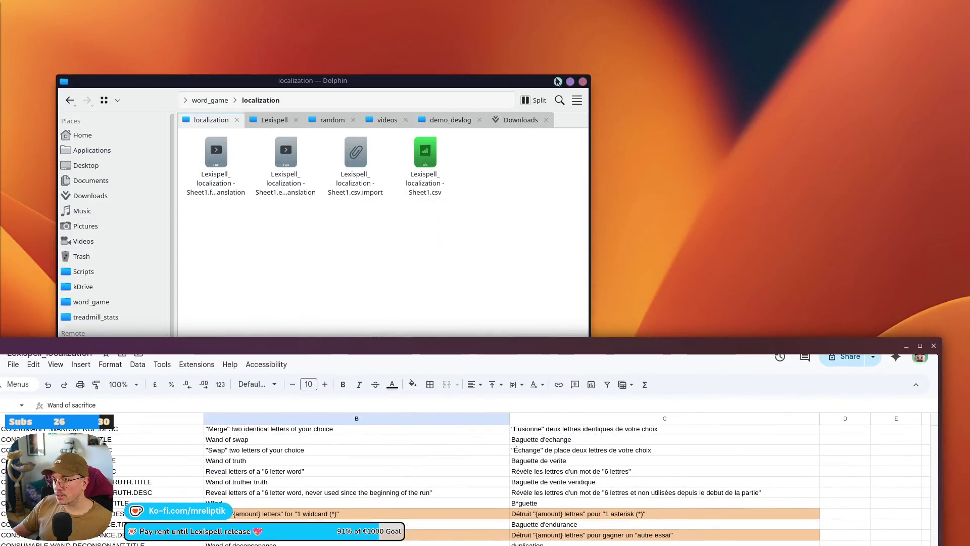
Bring the Lexispell_localization spreadsheet forward, maximize it, and open cell A521 for editing
left_click(557, 81)
double_click(399, 349)
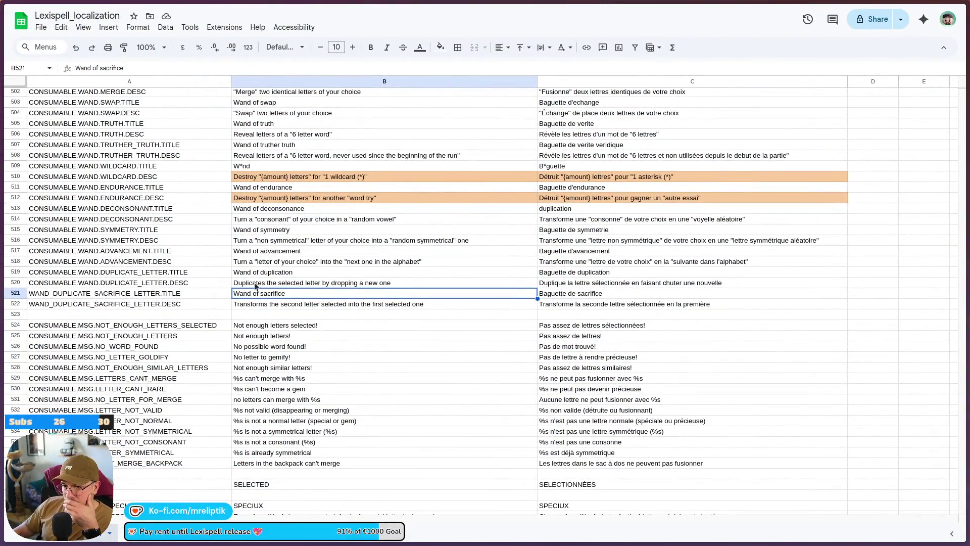
double_click(60, 295)
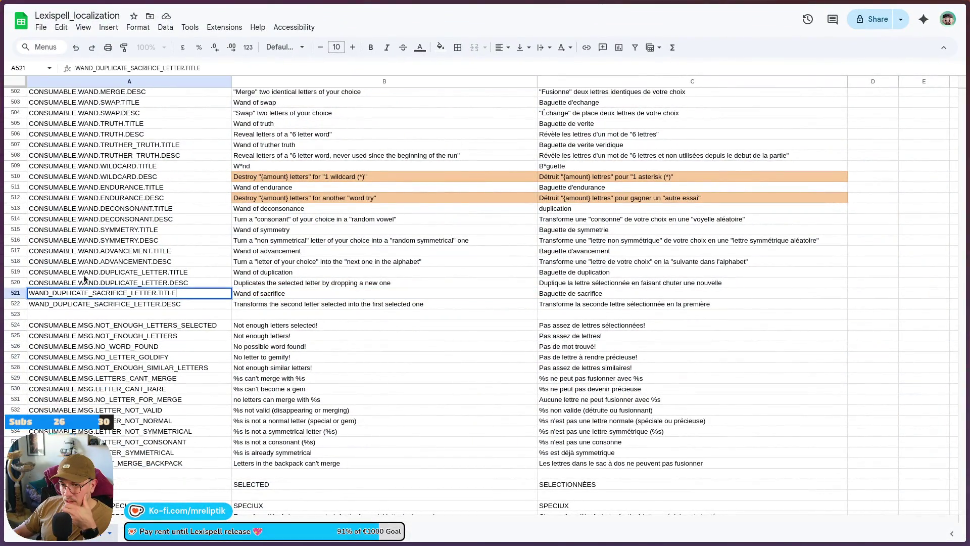
Prefix the keys in A521 and A522 with 'CONSUMABLE.'
left_click(38, 285)
double_click(29, 293)
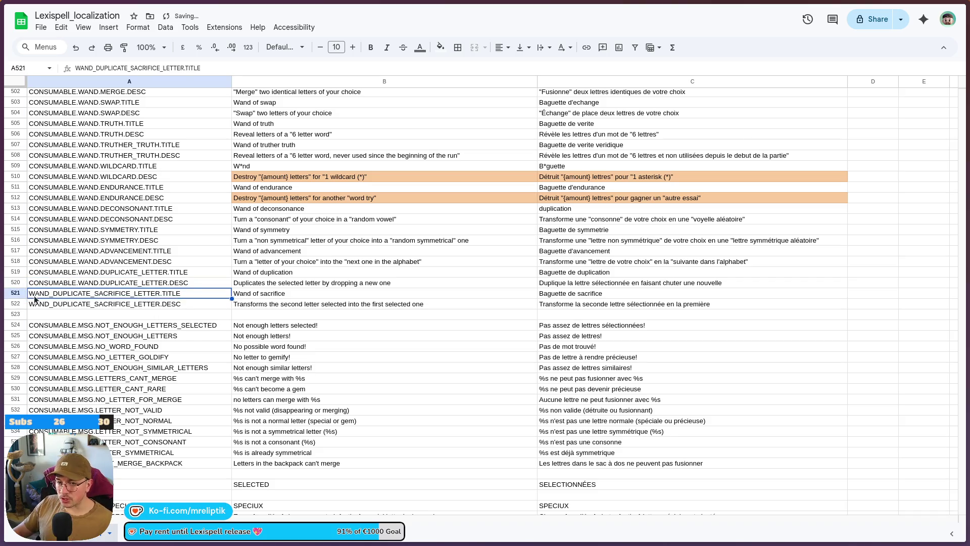
type("CONSUMABLE.")
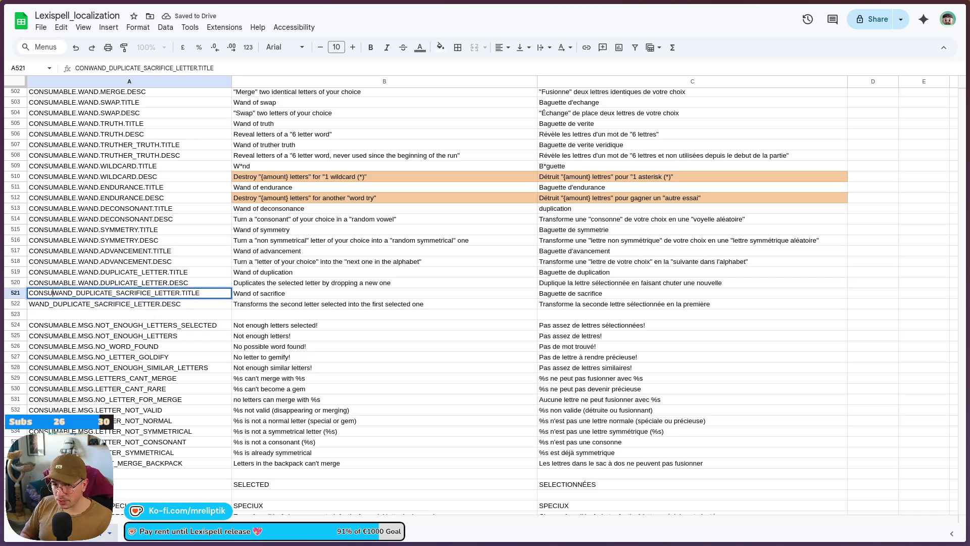
key("shift+Home")
key("ctrl+c")
double_click(29, 304)
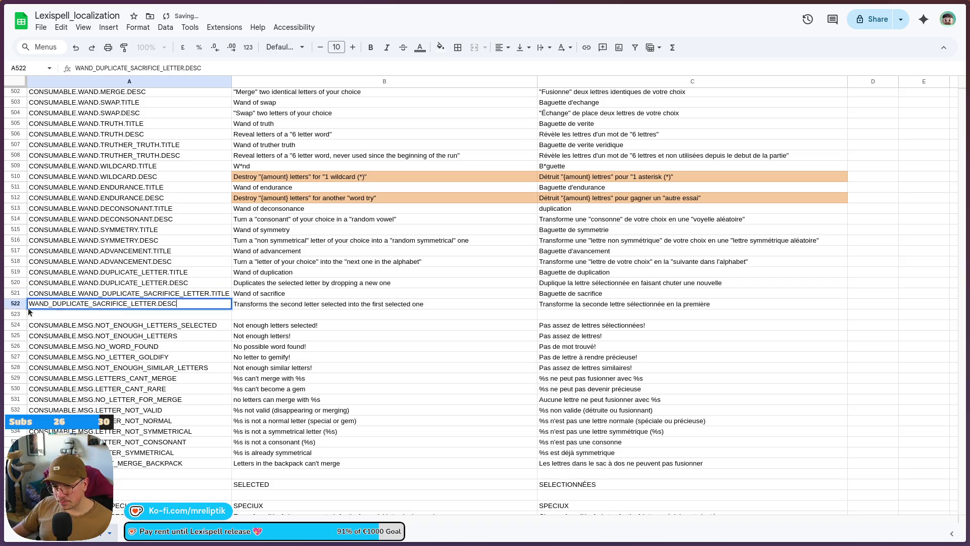
key("ctrl+v")
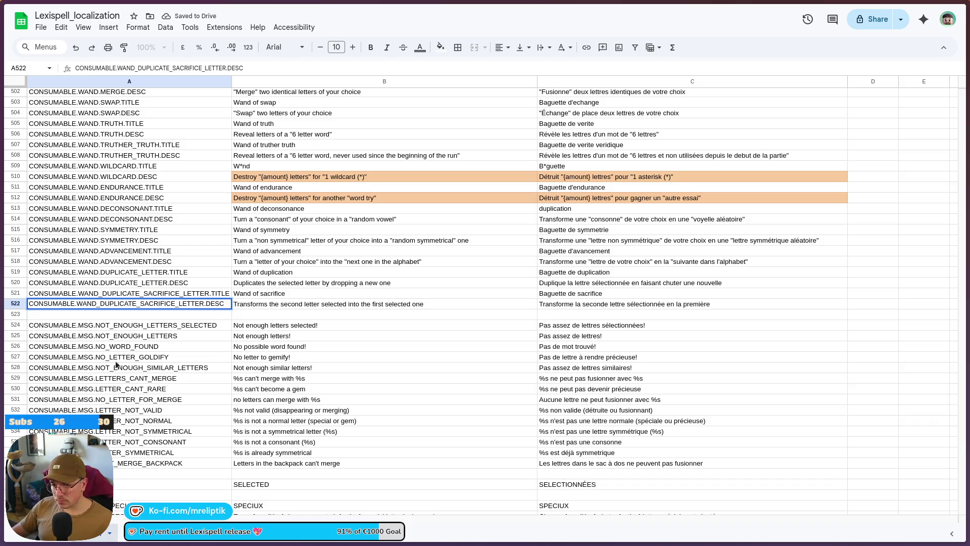
left_click(169, 337)
Download the sheet as a Comma-separated values (.csv) file
left_click(40, 29)
mouse_move(67, 150)
left_click(277, 218)
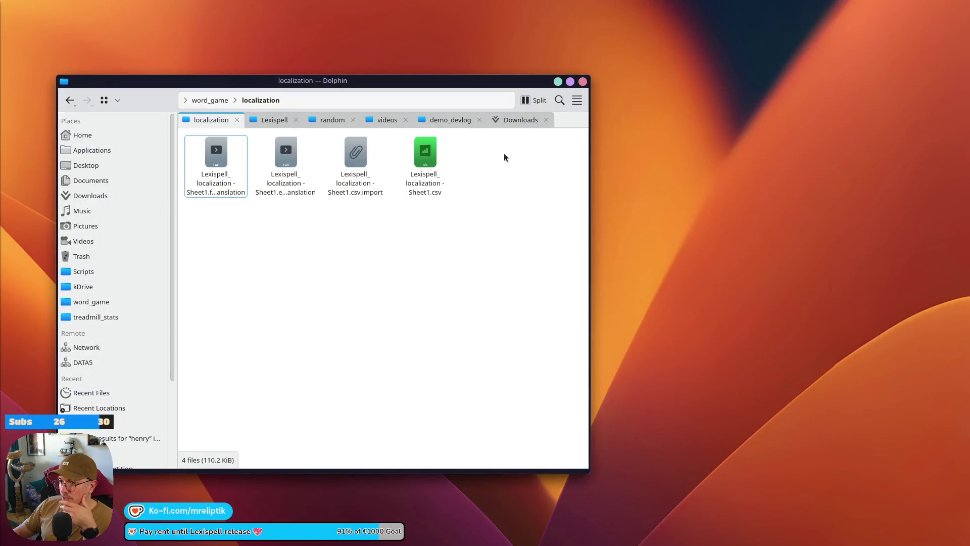
Move the downloaded Lexispell_localization - Sheet1.csv into the localization folder, overwriting the old copy
left_click(513, 117)
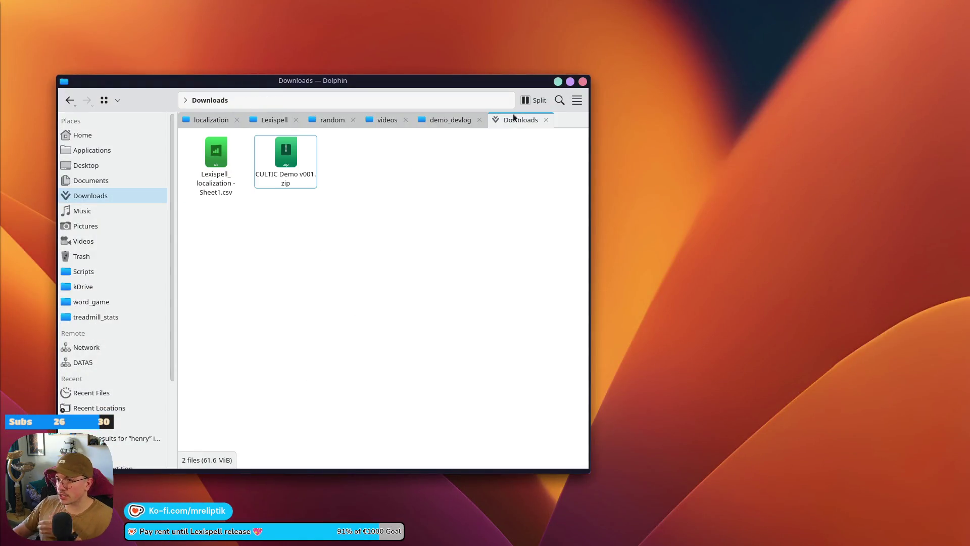
mouse_move(216, 176)
left_mouse_down()
mouse_move(216, 104)
mouse_move(199, 122)
mouse_move(353, 287)
left_mouse_up()
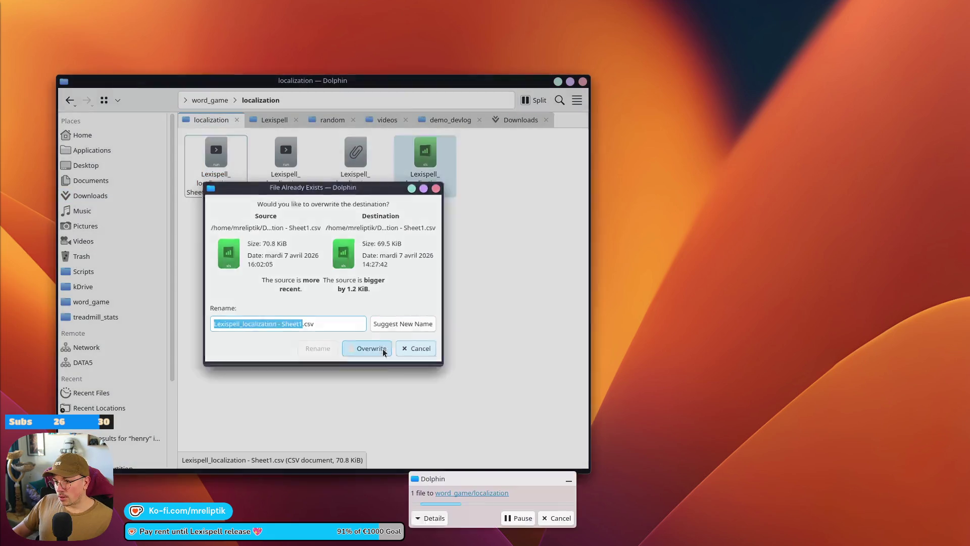
left_click(386, 354)
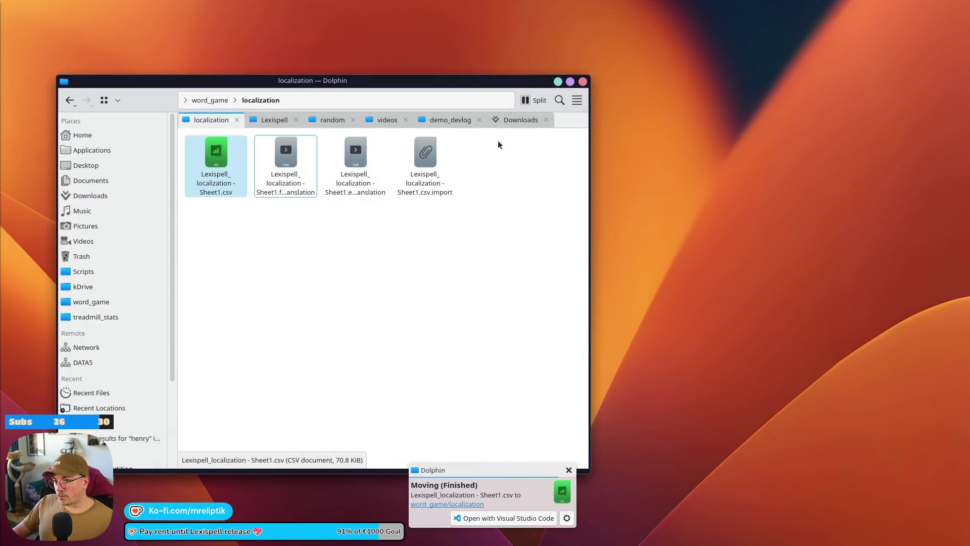
left_click(570, 82)
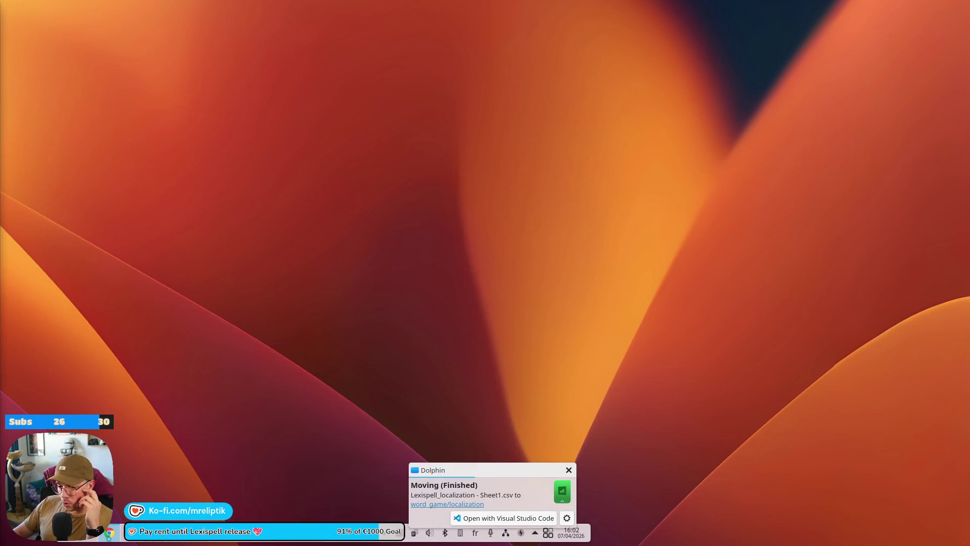
key("alt+Tab")
Select the WAND_DUPLICATE_DROP_LETTER and WAND_DUPLICATE_SACRIFICE_LETTER enum names in consumable_enum.gd
left_click(376, 175)
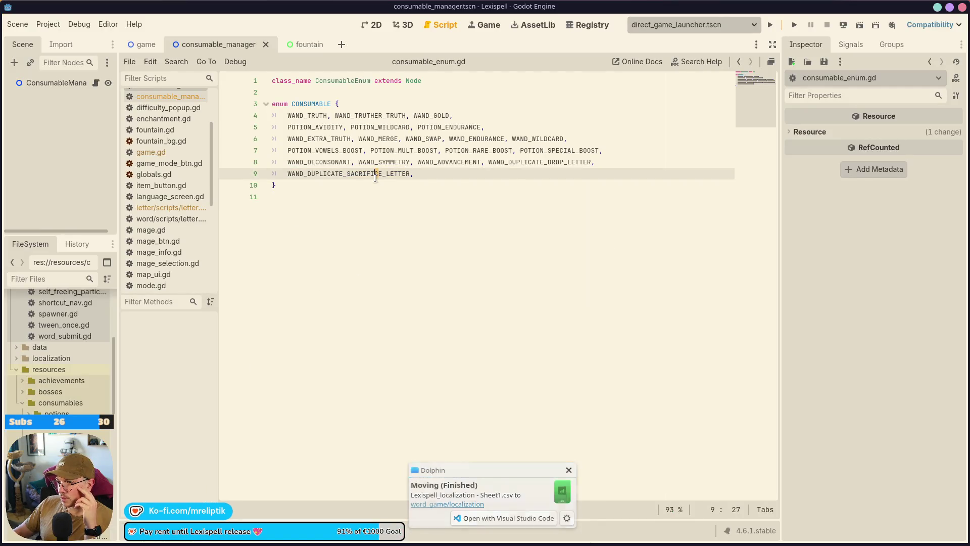
triple_click(524, 163)
double_click(532, 162)
left_click(324, 175)
double_click(324, 174)
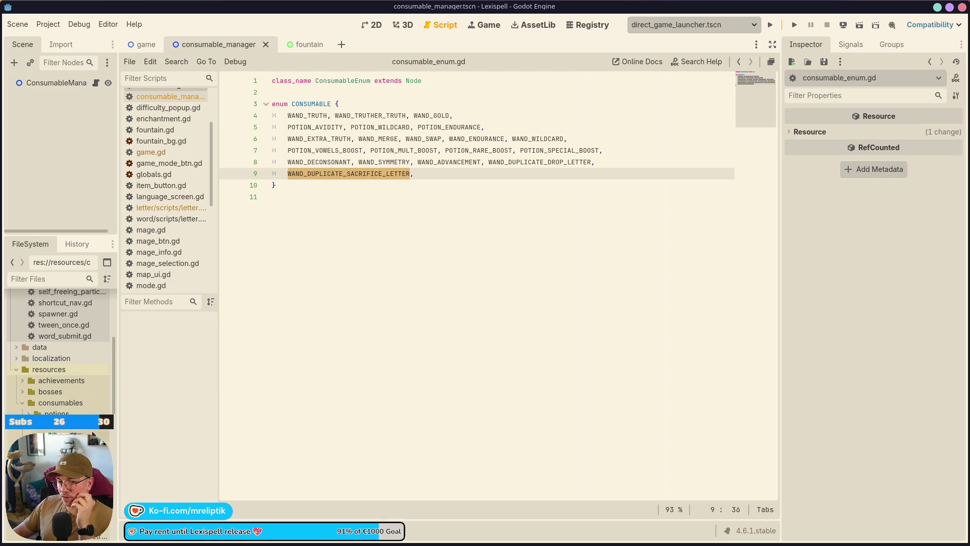
In wand_duplicate_letter.tres, insert 'DROP_' into the Name and Description keys and save
left_click(94, 433)
left_click_drag(786, 140, 506, 139)
left_click(854, 133)
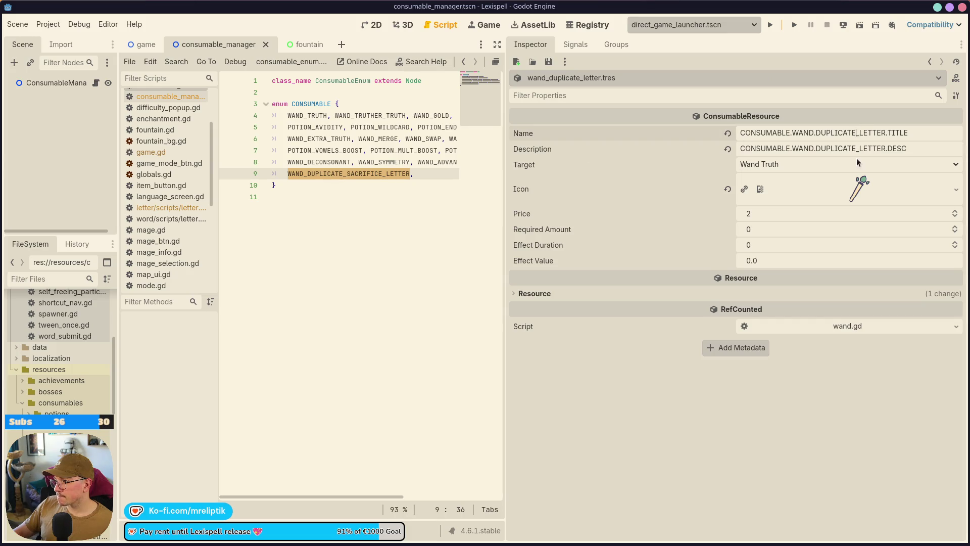
type("DROP_")
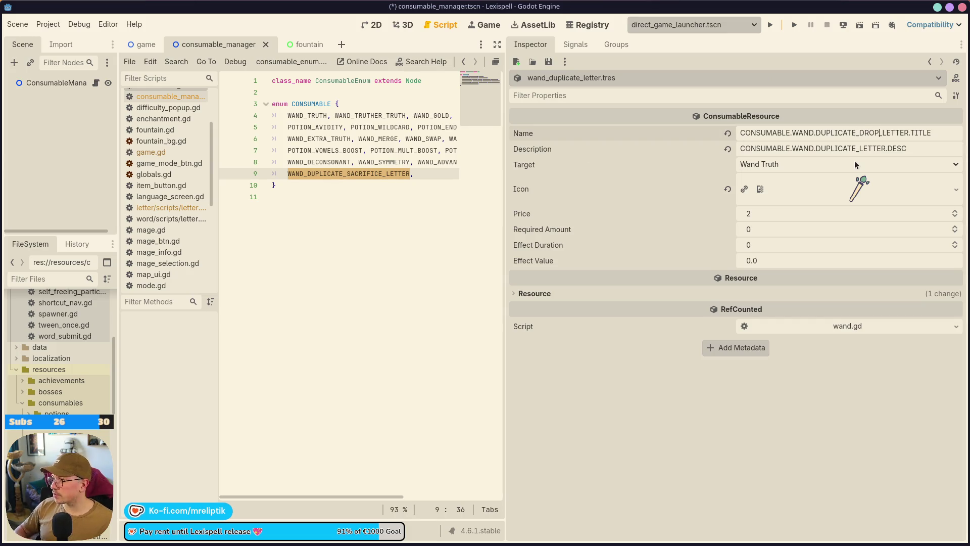
left_click(860, 149)
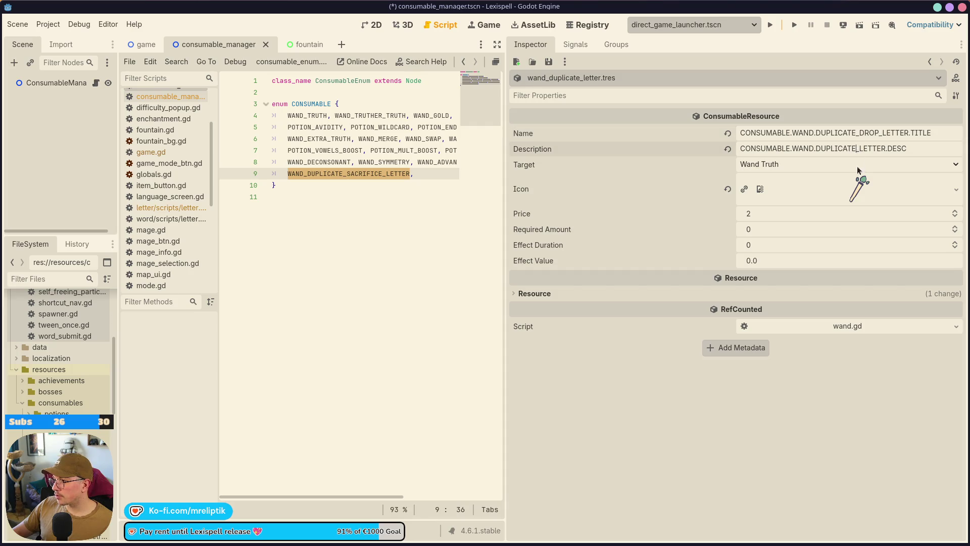
type("DROP_")
key("ctrl+s")
Leave the Target option unchanged and reload the current project
left_click(797, 167)
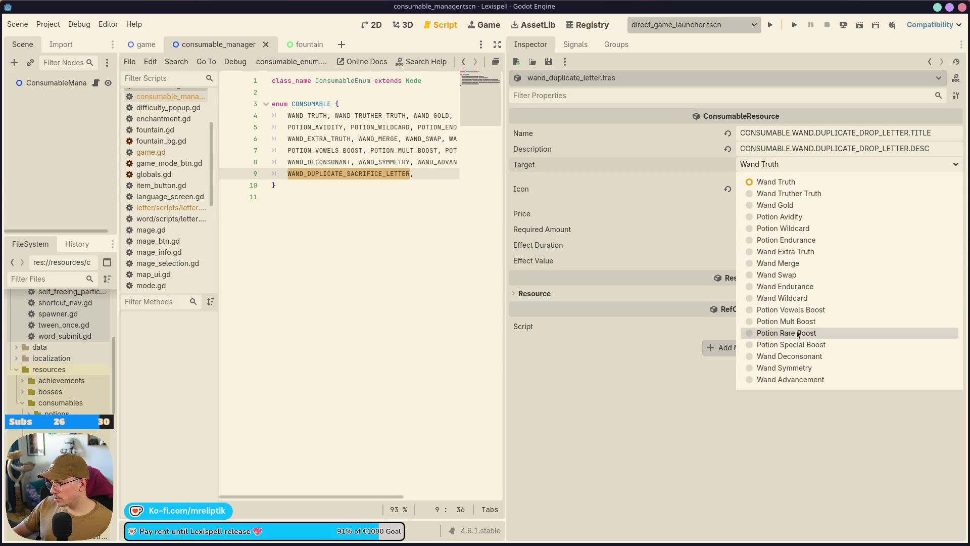
left_click(715, 346)
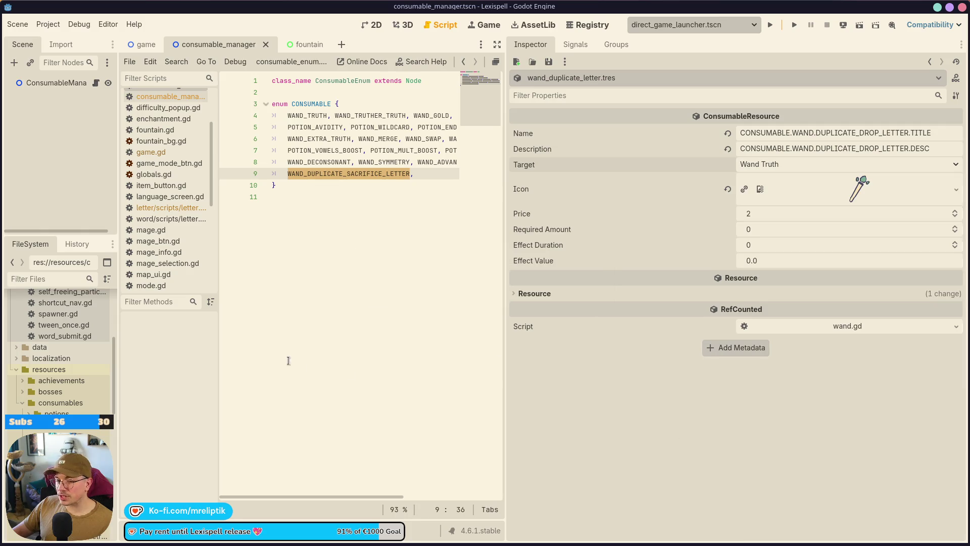
left_click(47, 24)
left_click(93, 150)
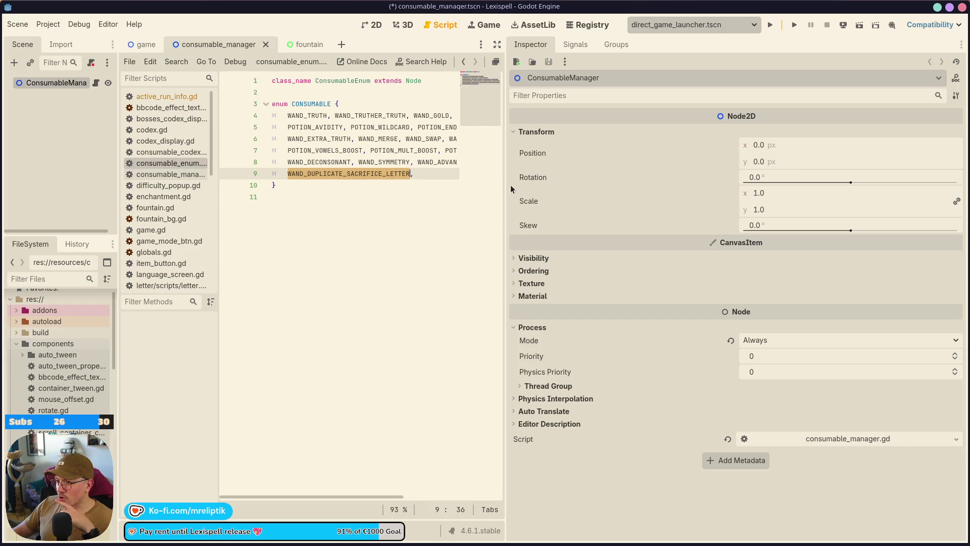
left_click_drag(506, 188, 763, 188)
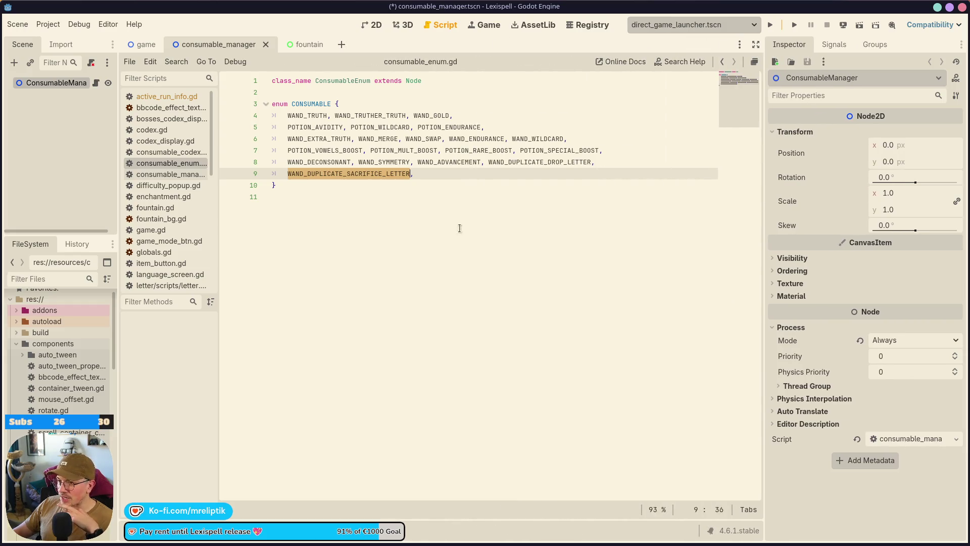
Place the caret at the end of line 9 in the CONSUMABLE enum of consumable_enum.gd
left_click(443, 177)
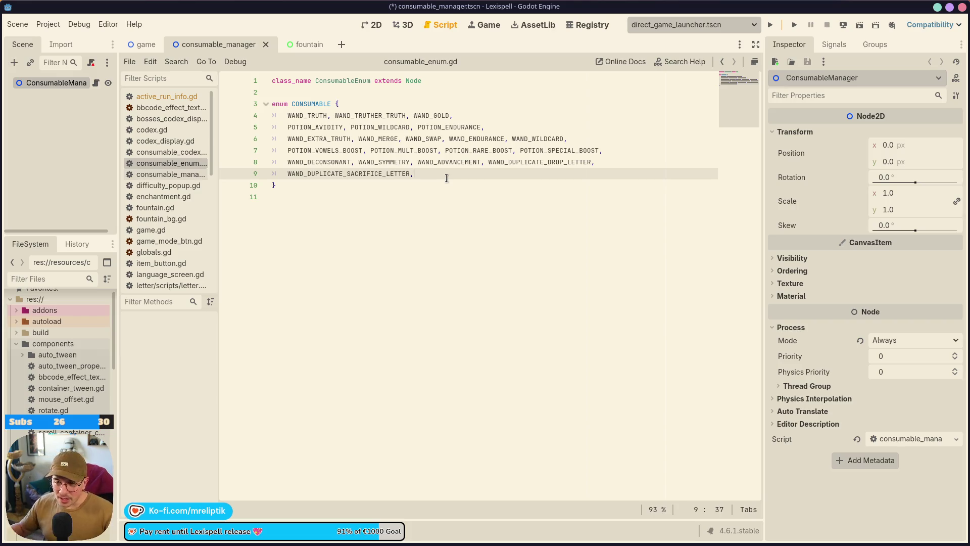
Append WAND_DUPLICATE_DROP_LETTER and WAND_DUPLICATE_SACRIFICE_LETTER after the last CONSUMABLE enum entry
left_click(465, 181)
left_click(433, 175)
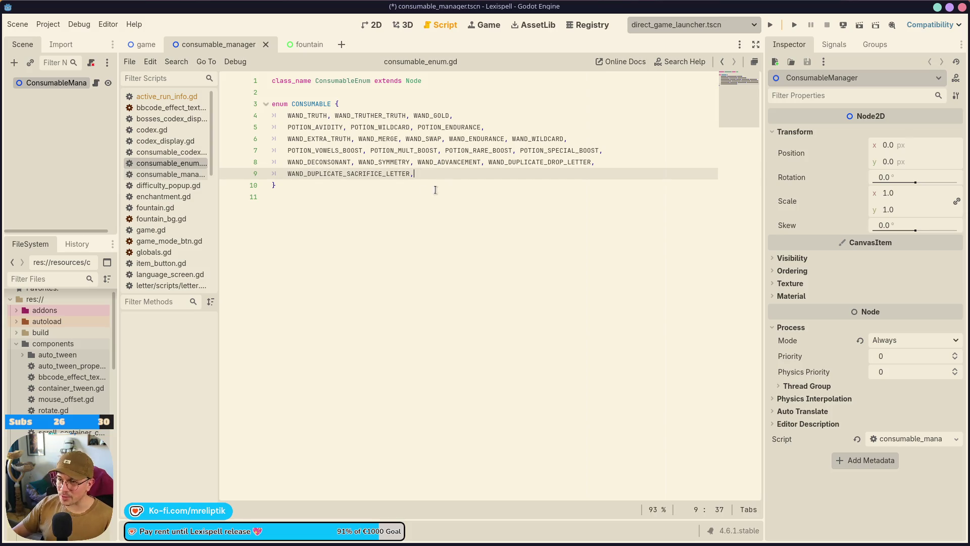
Save consumable_enum.gd, widen the scene and file docks, and deselect ConsumableManager
left_click(434, 162)
key("ctrl+s")
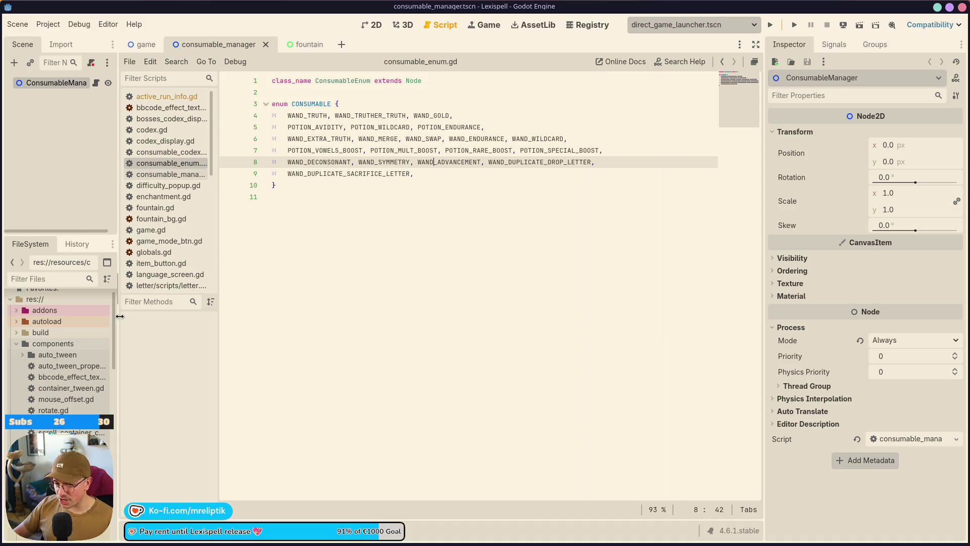
left_click_drag(120, 316, 144, 317)
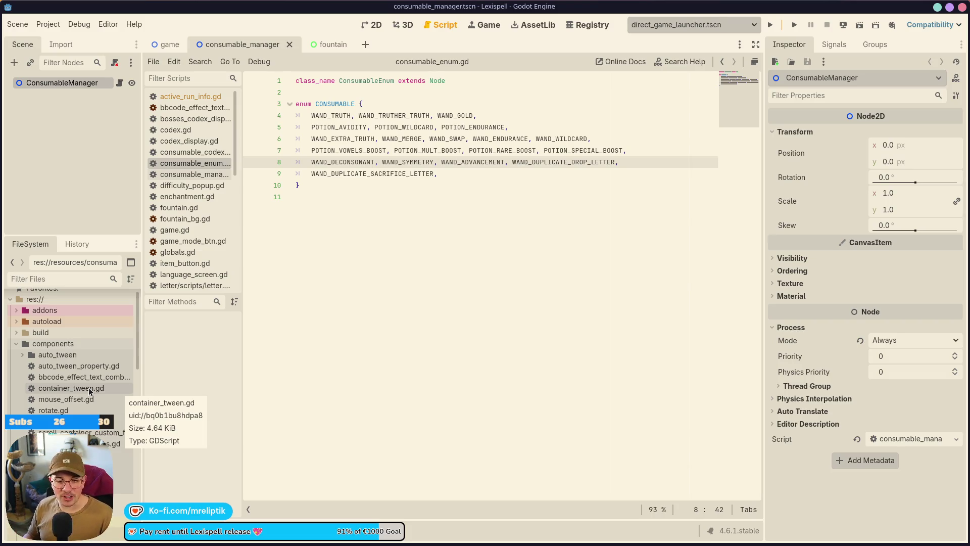
left_click(85, 181)
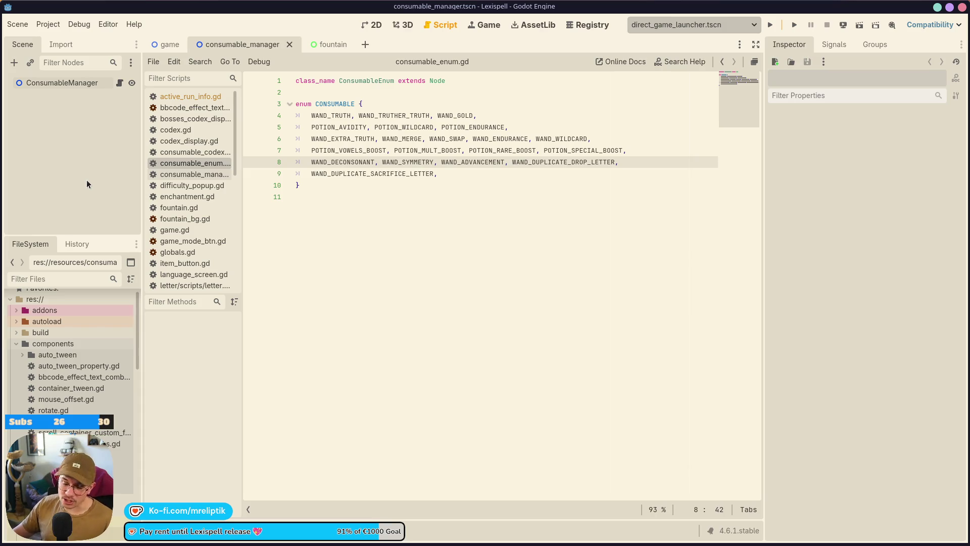
left_click(298, 212)
left_click(356, 181)
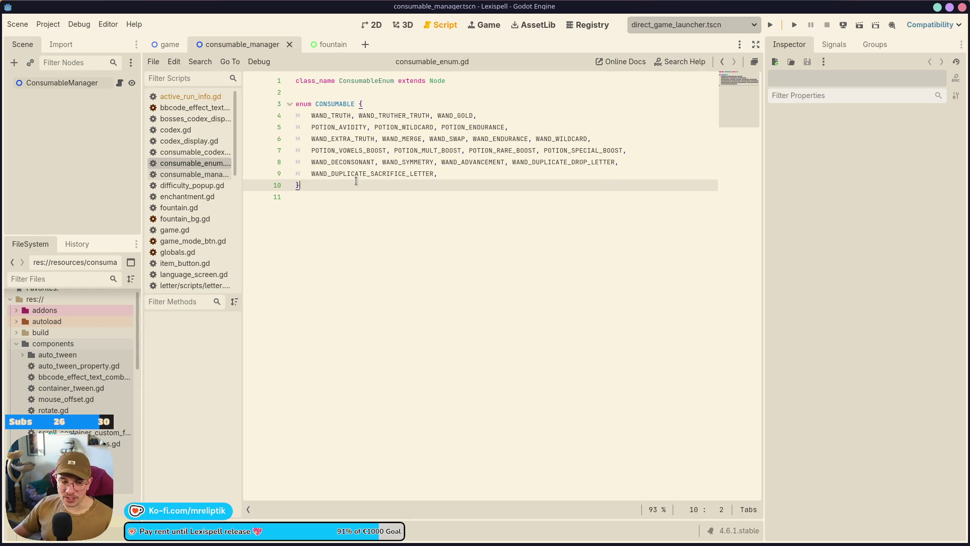
left_click(456, 174)
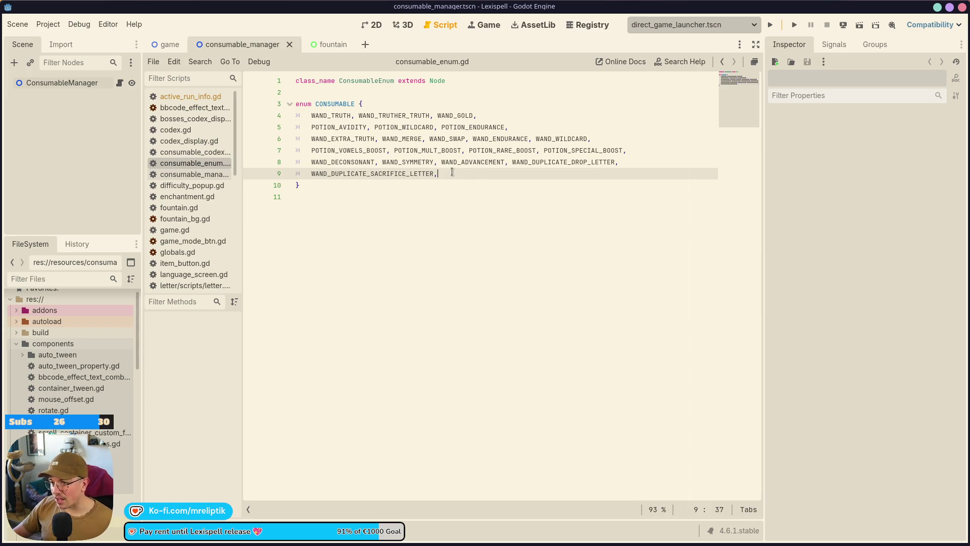
scroll(86, 349, "down", 10)
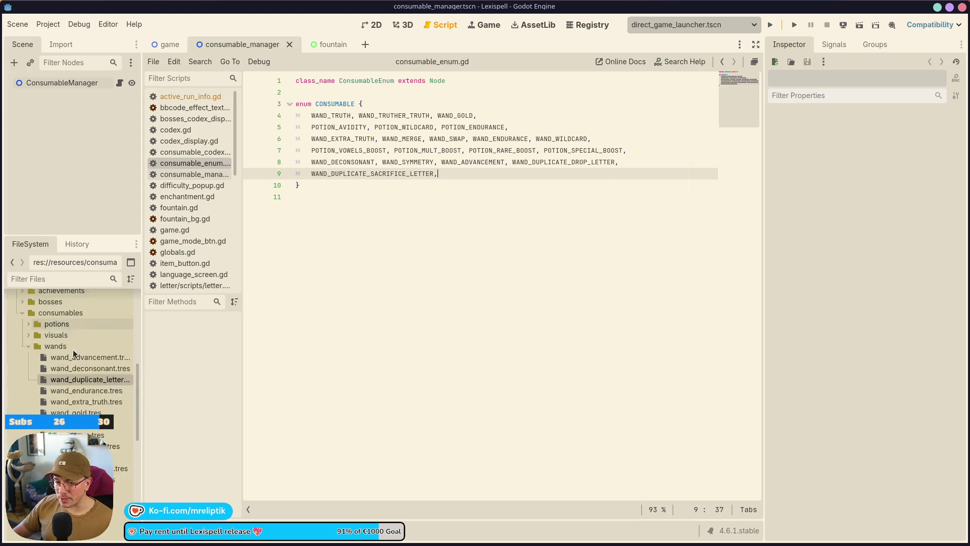
Set wand_duplicate_letter.tres's Target to Wand Duplicate Drop Letter and save it
left_click(86, 320)
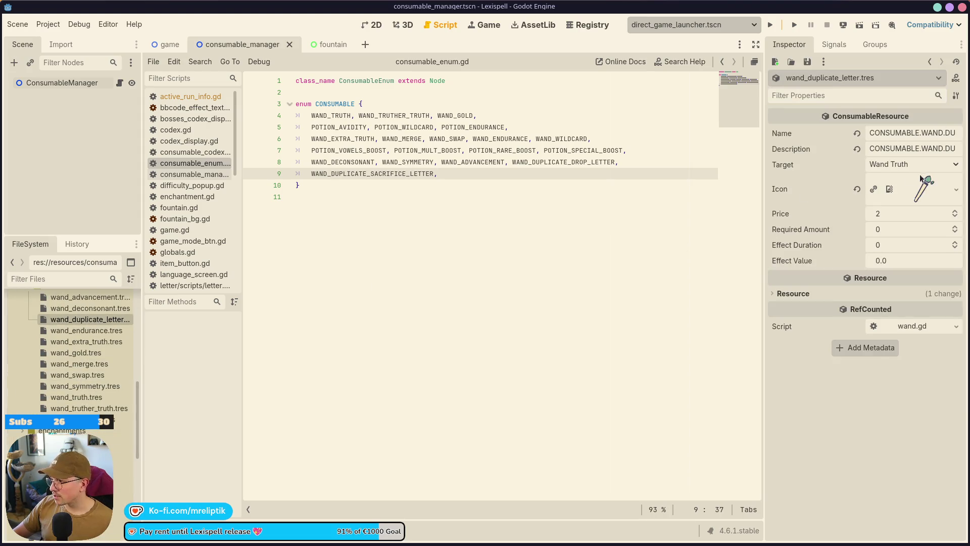
left_click(893, 164)
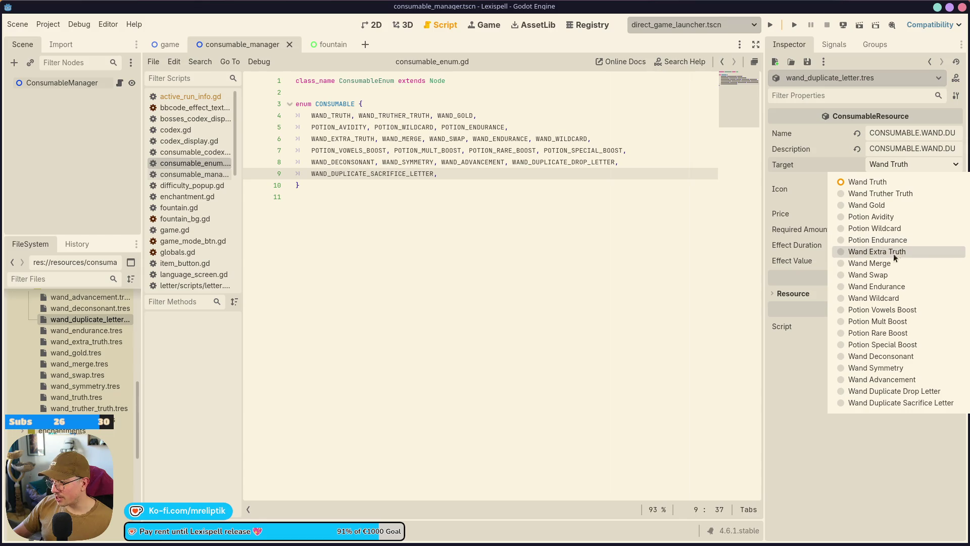
left_click(897, 392)
key("ctrl+s")
Create a new WandResource in the consumables/wands folder
scroll(101, 344, "up", 5)
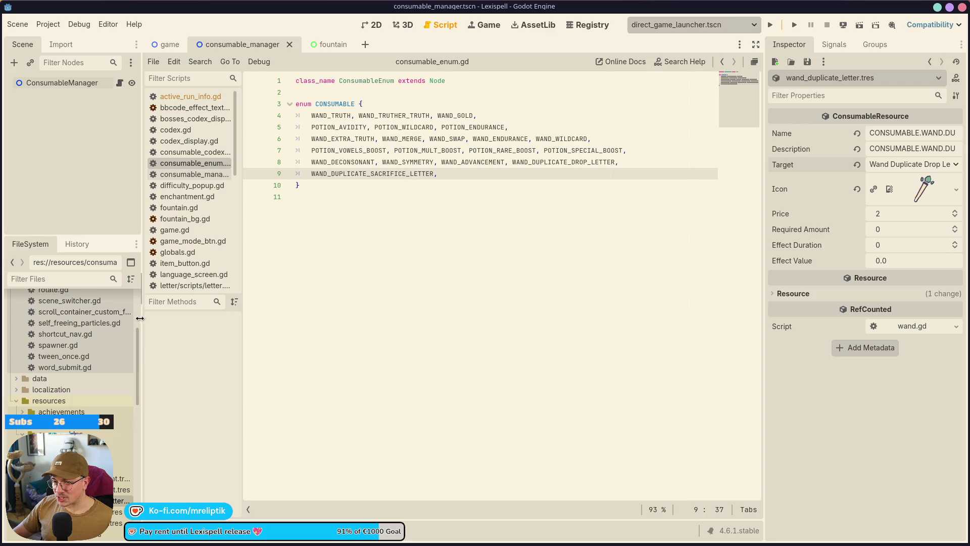
left_click_drag(141, 318, 249, 318)
scroll(53, 374, "down", 3)
right_click(50, 406)
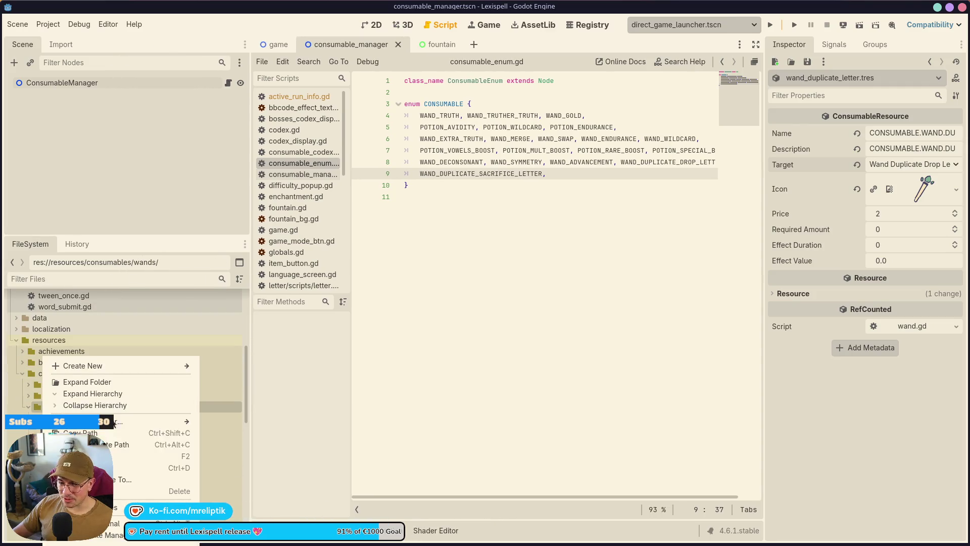
mouse_move(107, 365)
left_click(250, 401)
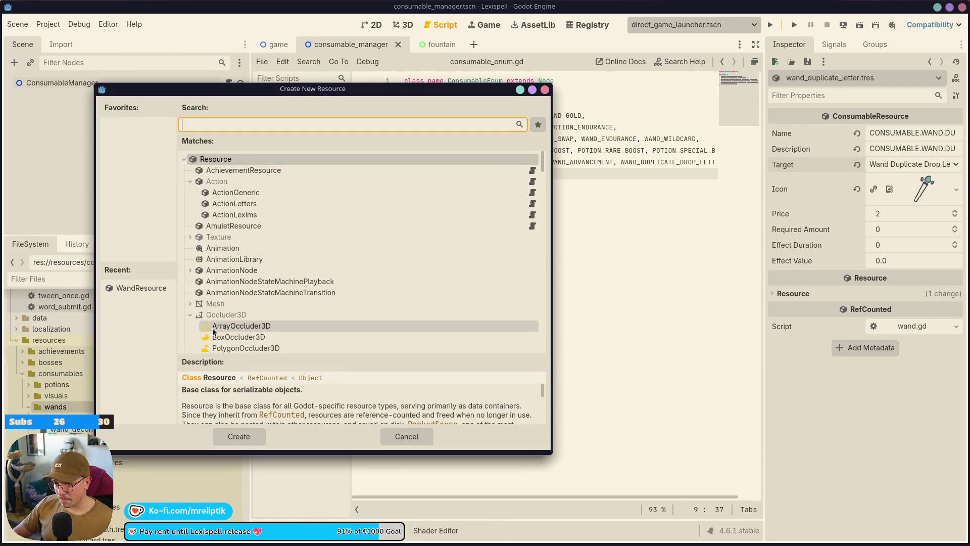
type("wand")
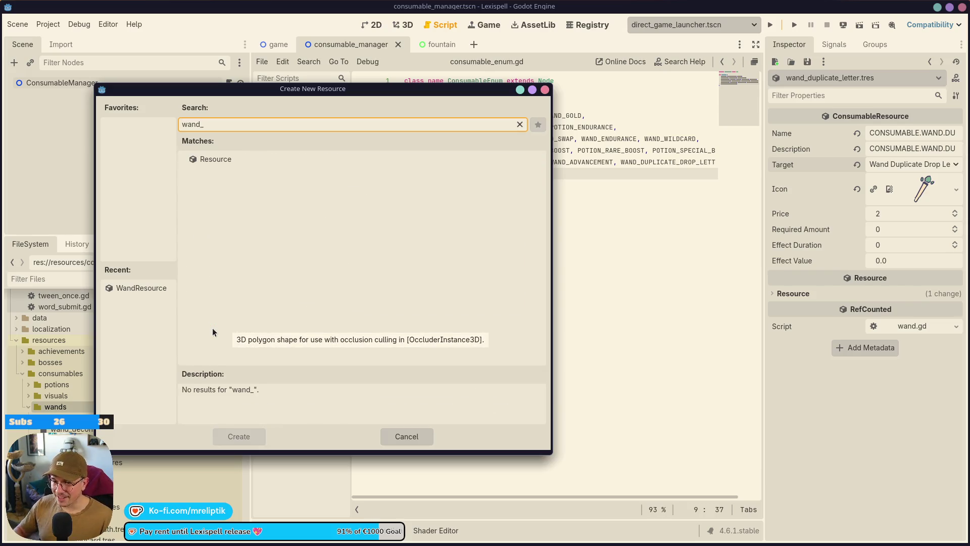
double_click(142, 286)
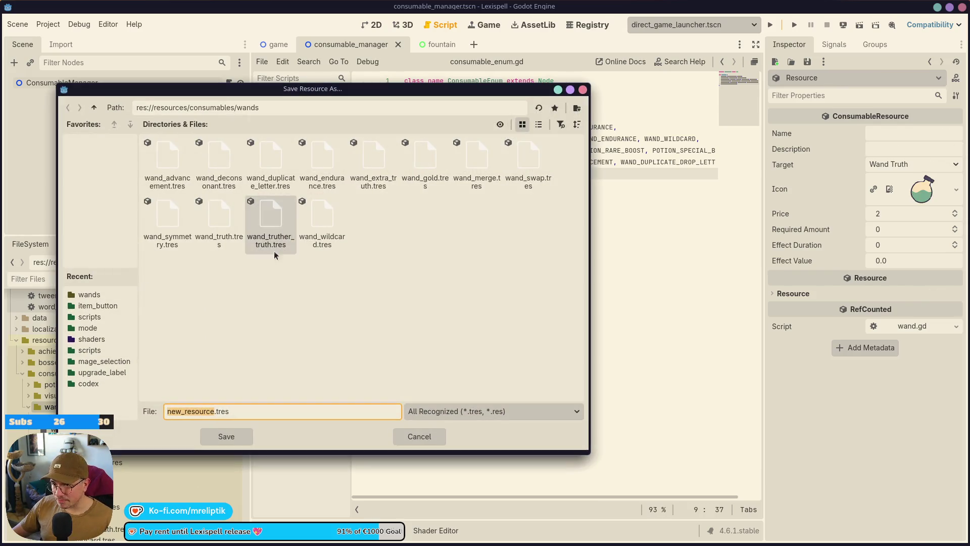
Name the new file wand_duplicate_sacrifice after checking the key names in the localization spreadsheet
type("wand_")
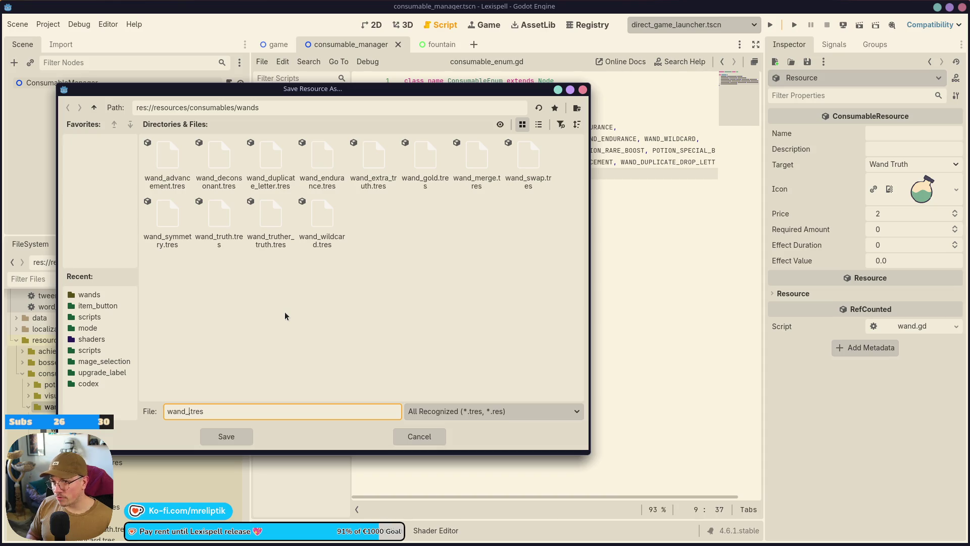
type("duplicate")
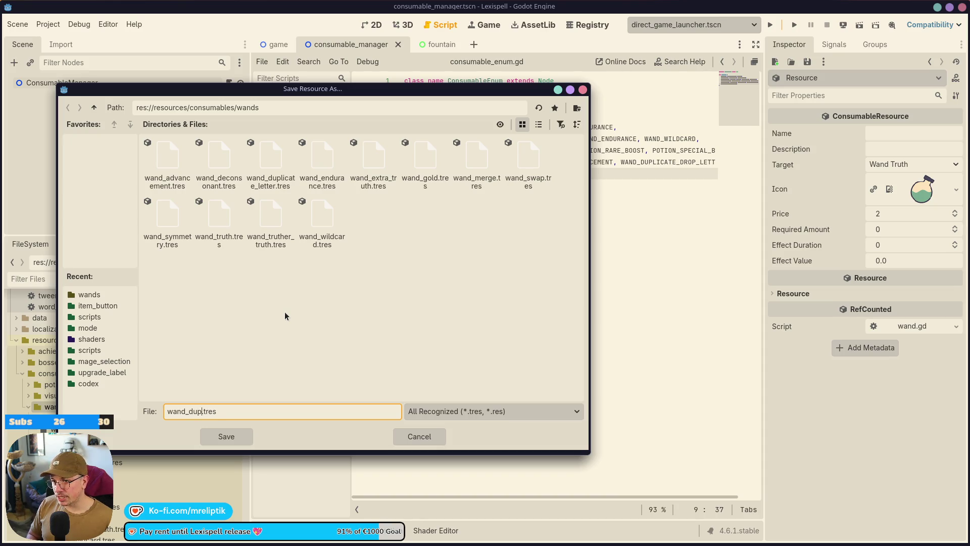
type("_")
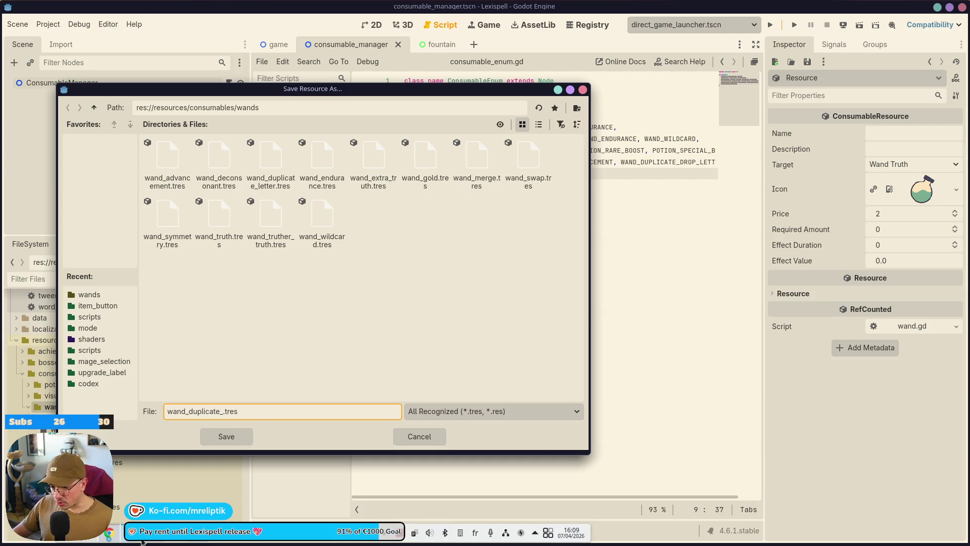
left_click(137, 541)
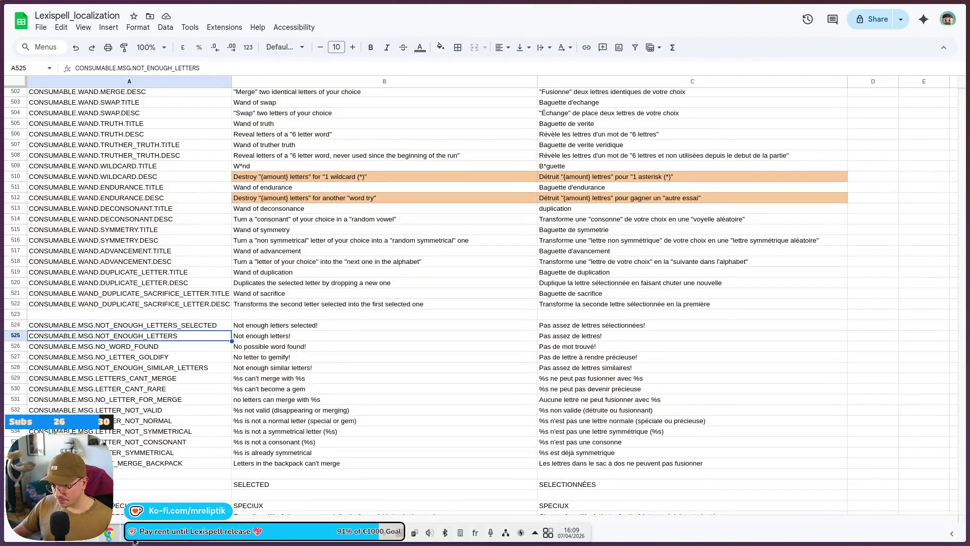
left_click(134, 542)
type("sacr")
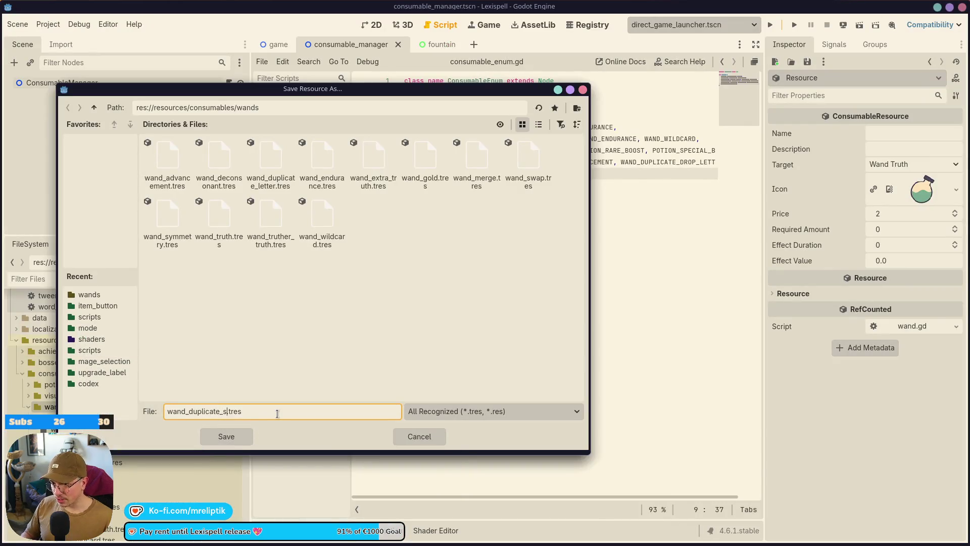
type("ifice")
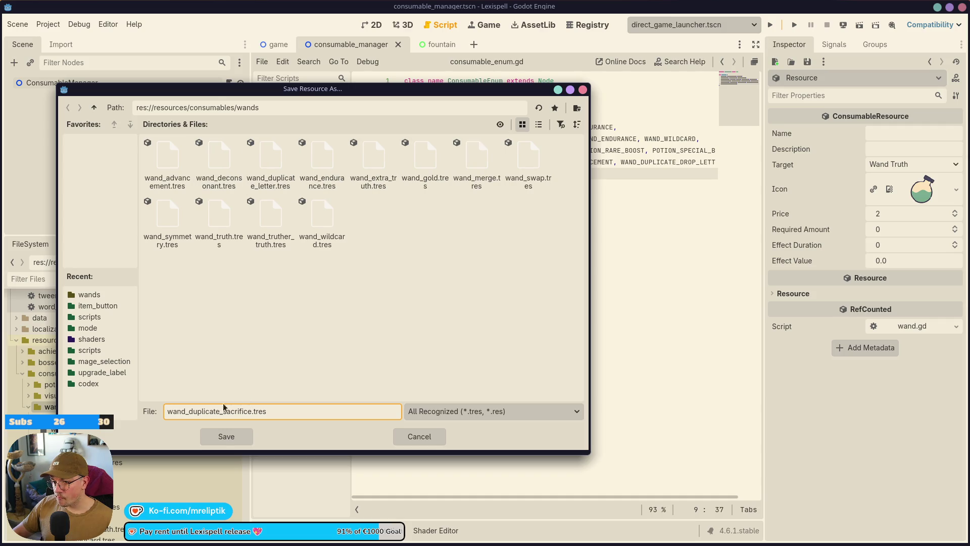
Confirm the file name wand_duplicate_sacrifice.tres in the save dialog
key("Return")
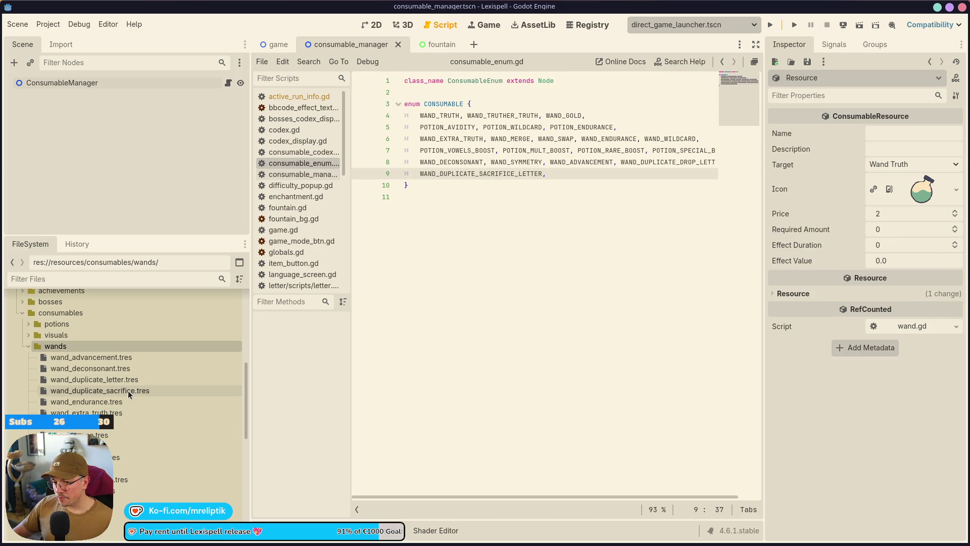
Rename wand_duplicate_sacrifice.tres to wand_duplicate_sacrifice_letter.tres
left_click(128, 390)
right_click(128, 390)
left_click(200, 447)
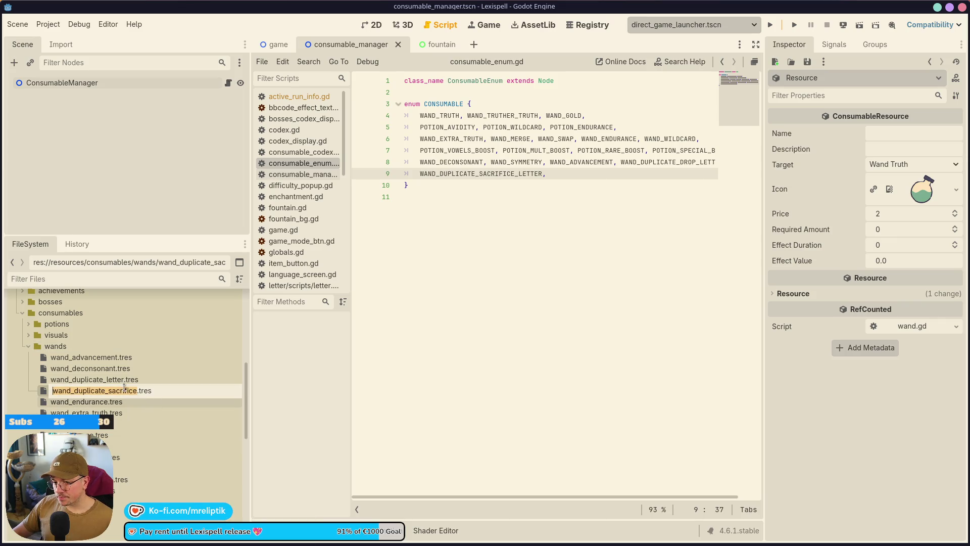
key("Escape")
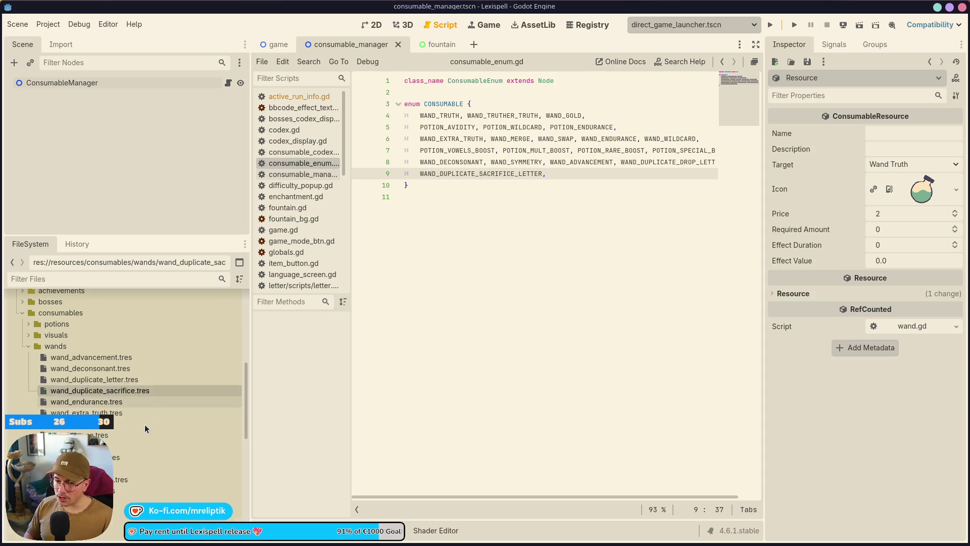
Rename wand_duplicate_letter.tres to wand_duplicate_drop_letter.tres
right_click(99, 380)
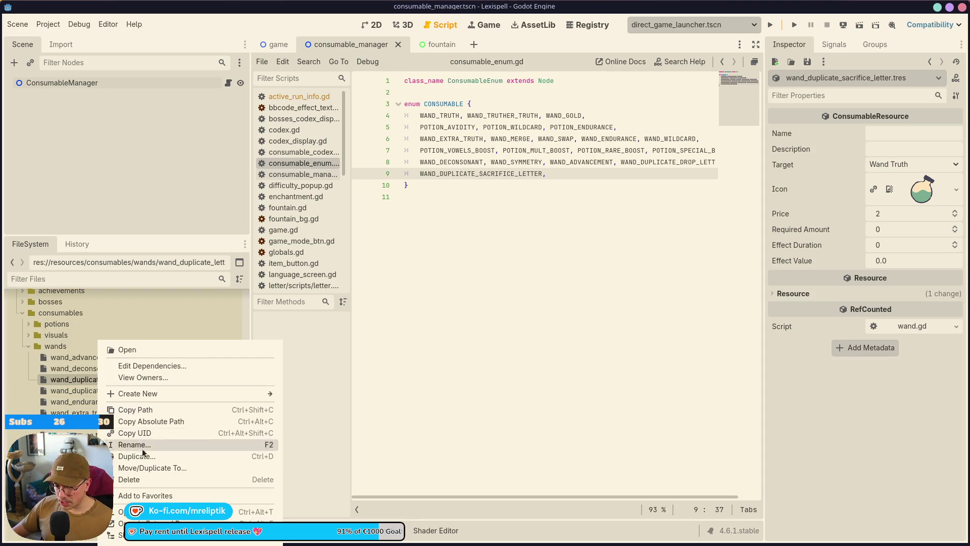
left_click(143, 445)
left_click(109, 380)
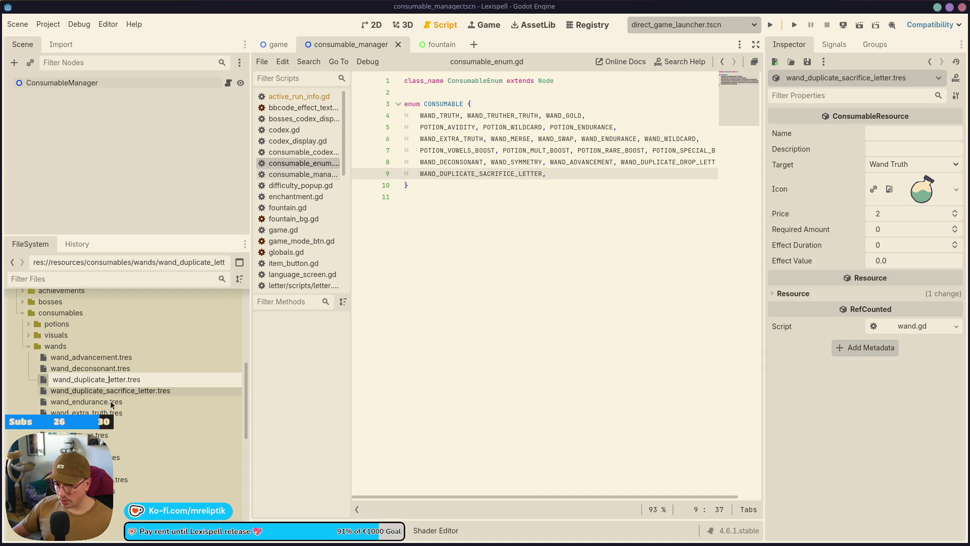
type("drop_")
key("Return")
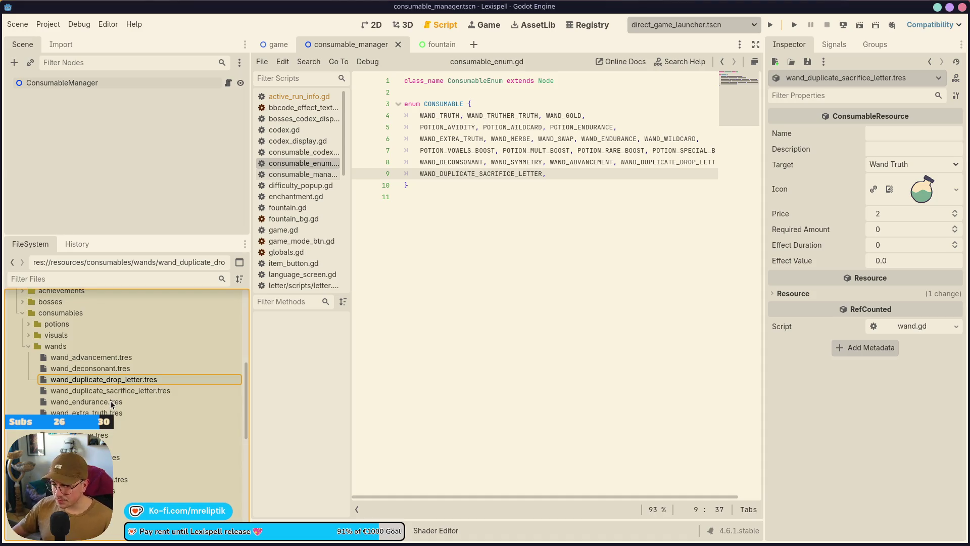
Compare the two wand resources, copy the drop wand's name key, and widen the Inspector
left_click(899, 164)
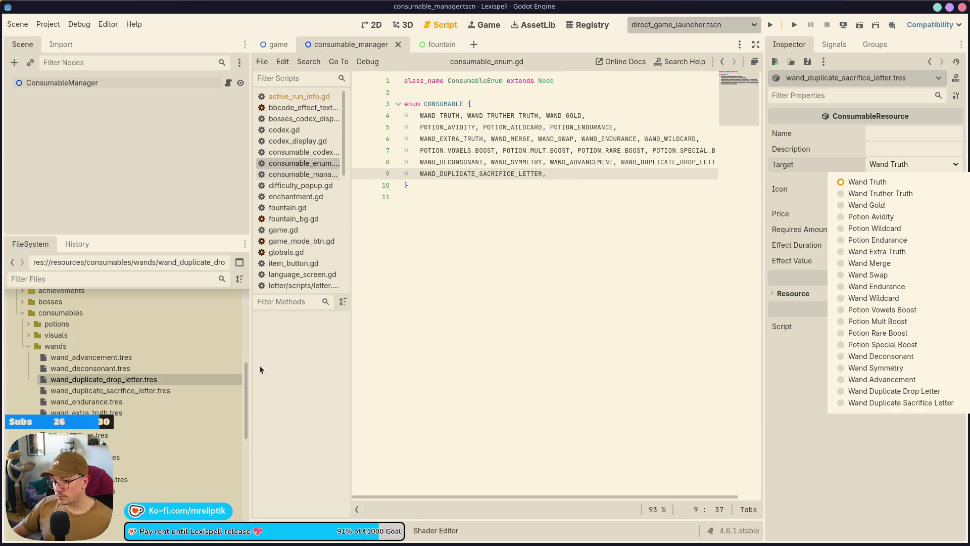
left_click(107, 386)
left_click(113, 386)
left_click(115, 391)
left_click(122, 386)
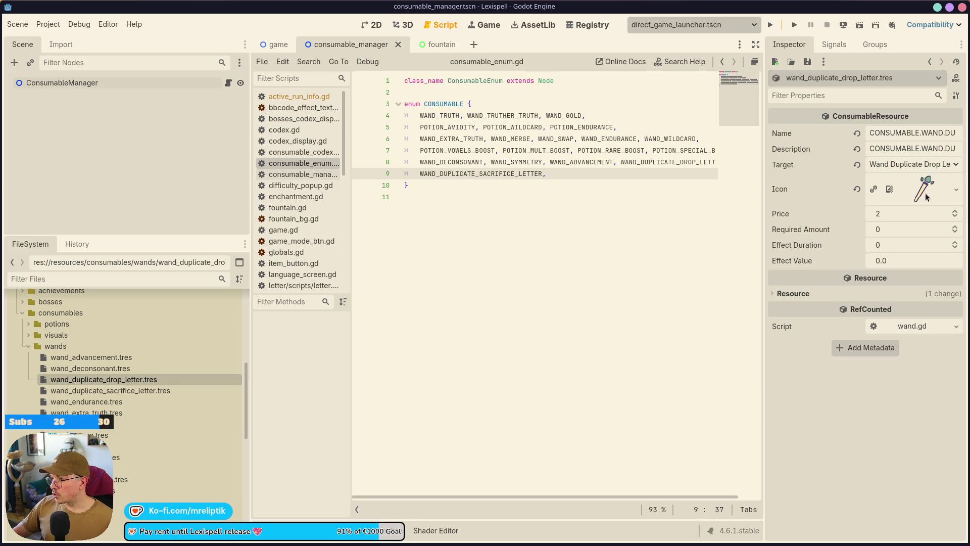
left_click(897, 134)
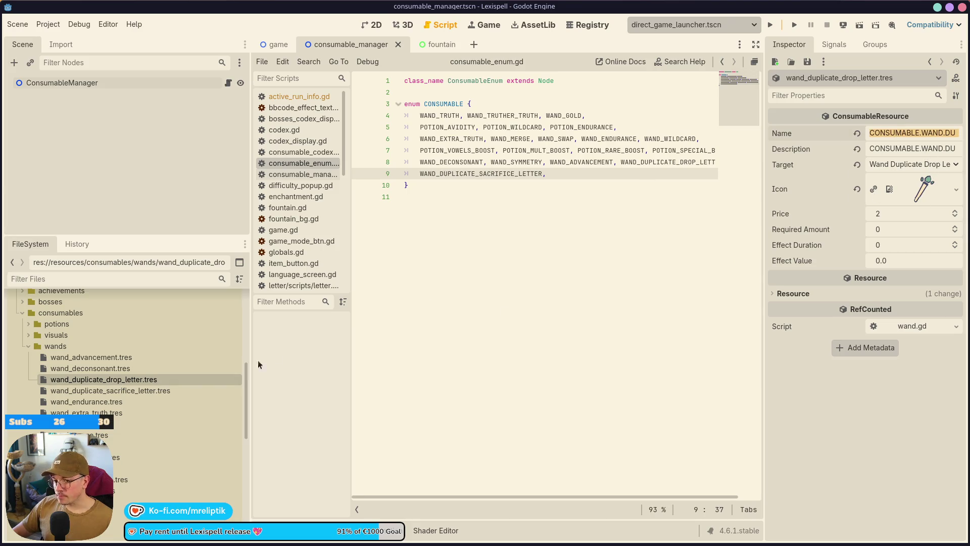
left_click(129, 390)
left_click_drag(762, 163, 498, 163)
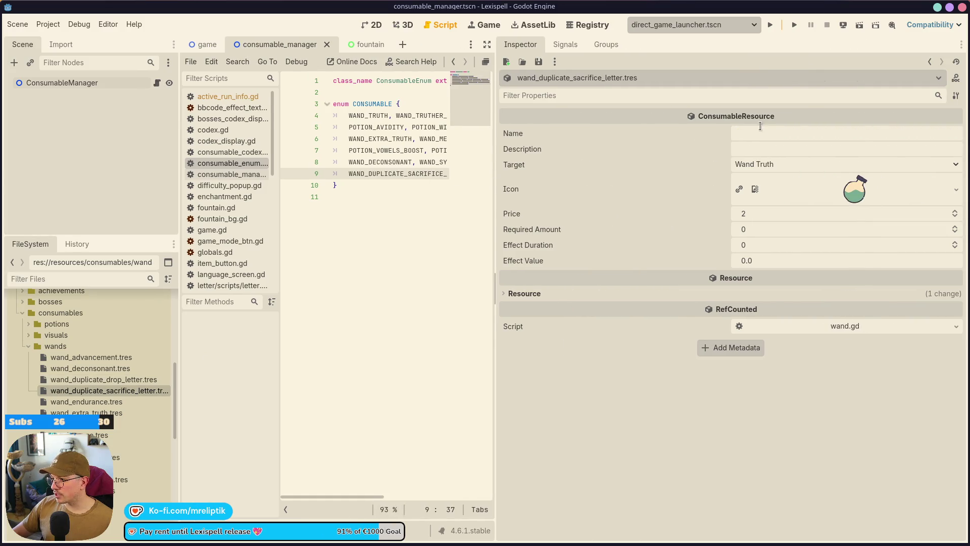
Paste the copied key into Name and Description, changing TITLE to DESC and DROP to SACRUFUCE
left_click(889, 133)
type("CONSUMABLE.WAND.DUPLICATE_DROP_LETTER.TITLE")
left_click(925, 148)
type("CONSUMABLE.WAND.DUPLICATE_DROP_LETTER.TITLE")
double_click(925, 148)
type("DESC")
double_click(861, 133)
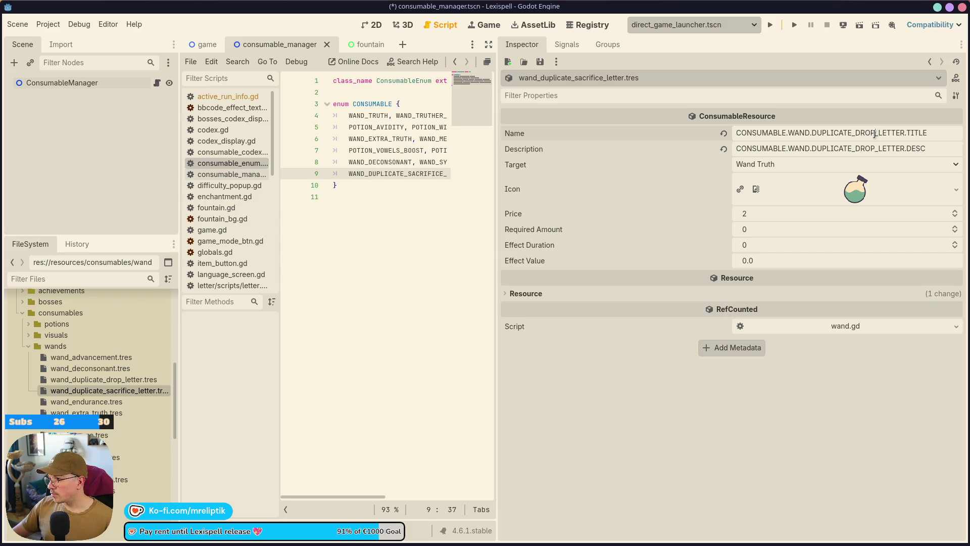
type("SACRUFUCE")
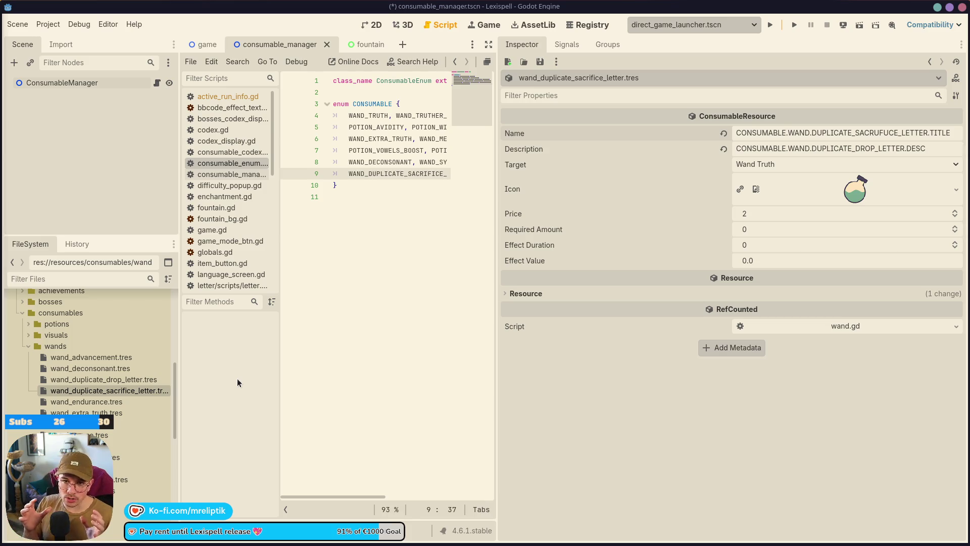
Correct Name to CONSUMABLE.WAND.DUPLICATE_SACRIFICE_LETTER.TITLE and set Description to the matching .DESC key
left_click(126, 379)
left_click(124, 393)
left_click(880, 133)
key("BackSpace")
type("I")
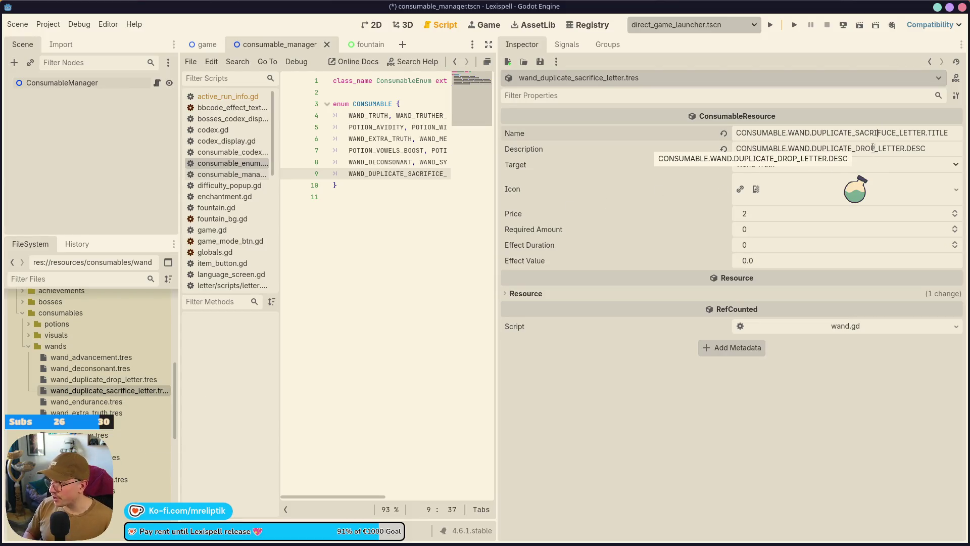
key("Right")
key("Delete")
type("I")
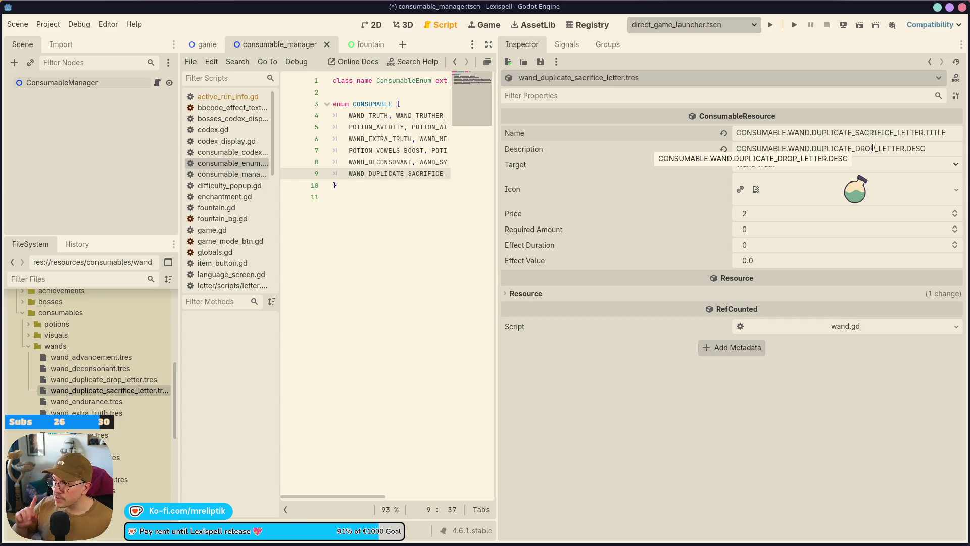
key("Return")
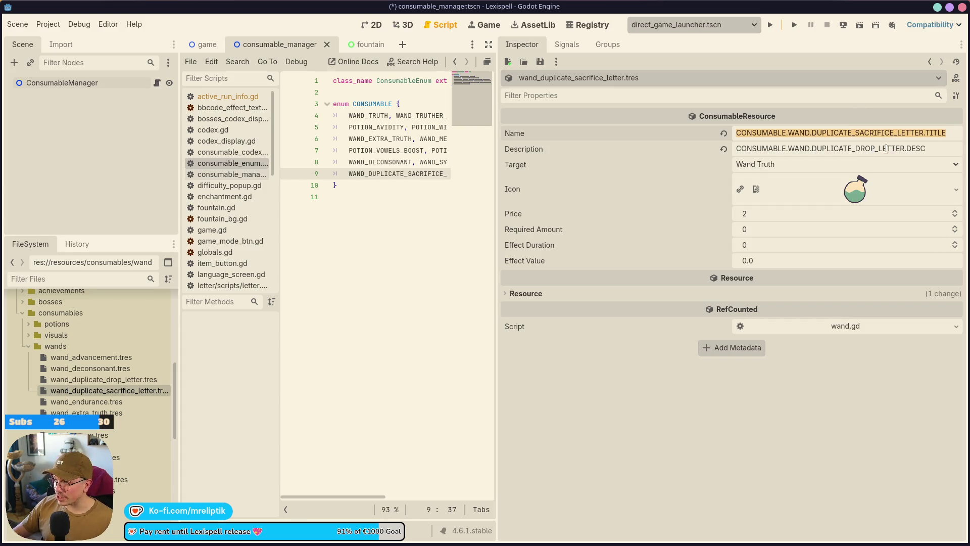
key("ctrl+c")
left_click(886, 148)
key("ctrl+a")
key("ctrl+v")
double_click(929, 152)
type("DESC")
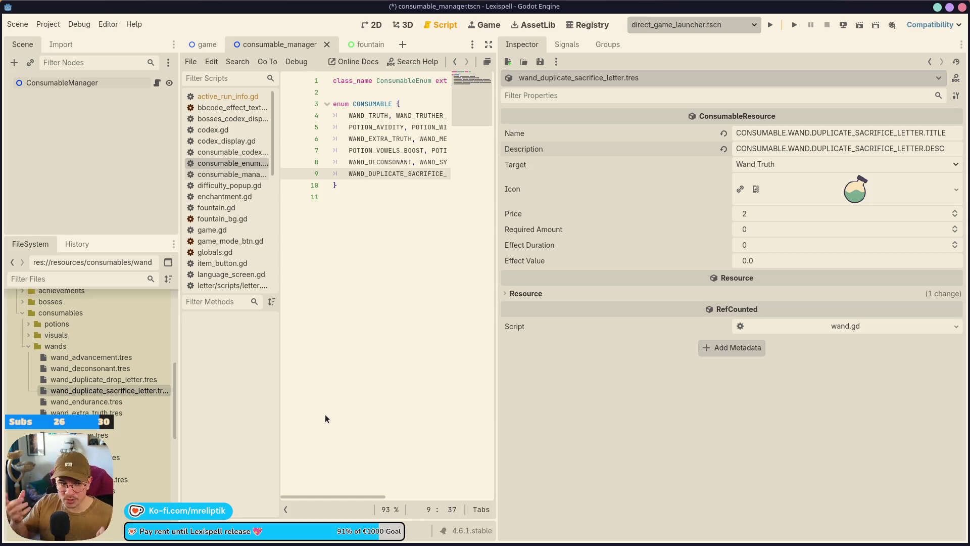
mouse_move(258, 545)
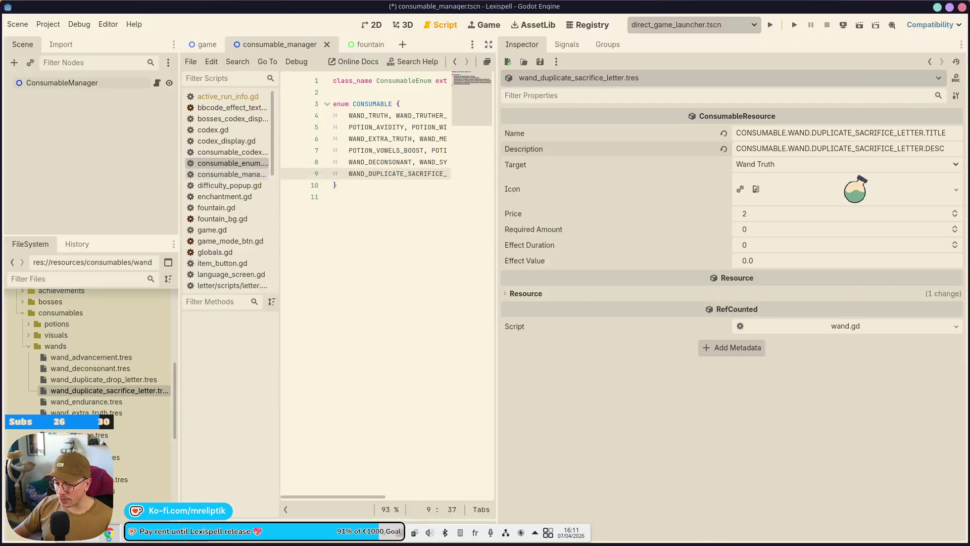
left_click(109, 532)
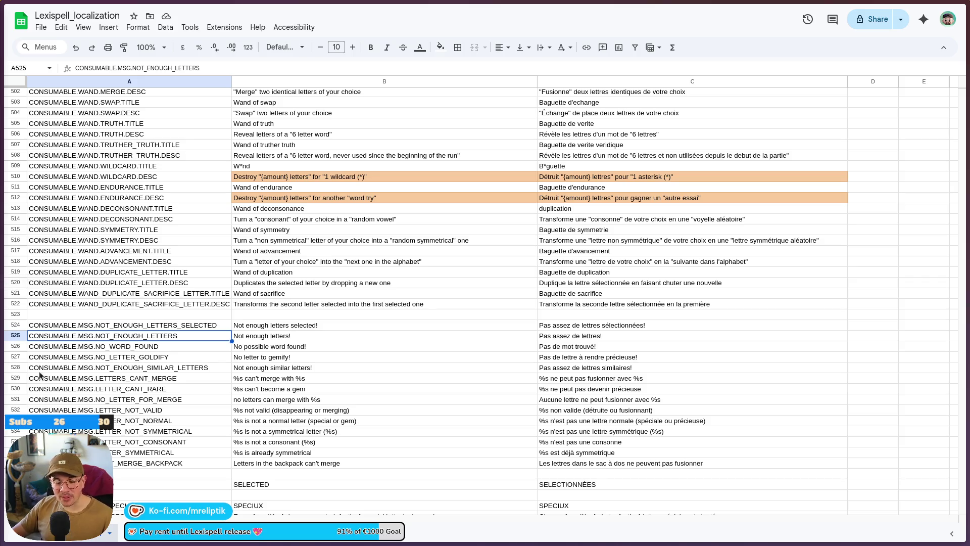
Insert DROP_ into keys A519 and A520, giving CONSUMABLE.WAND.DUPLICATE_DROP_LETTER.TITLE and .DESC
left_click(201, 542)
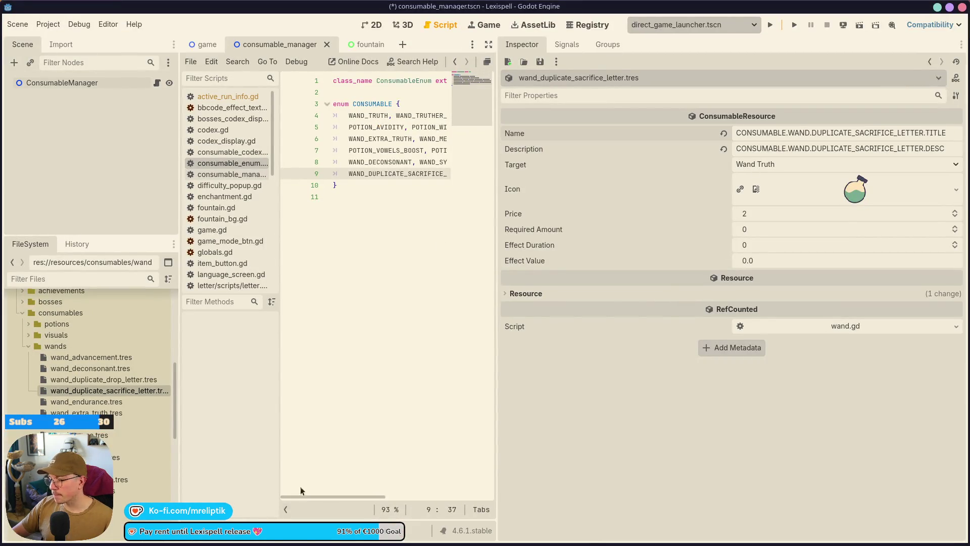
mouse_move(298, 544)
key("alt+Tab")
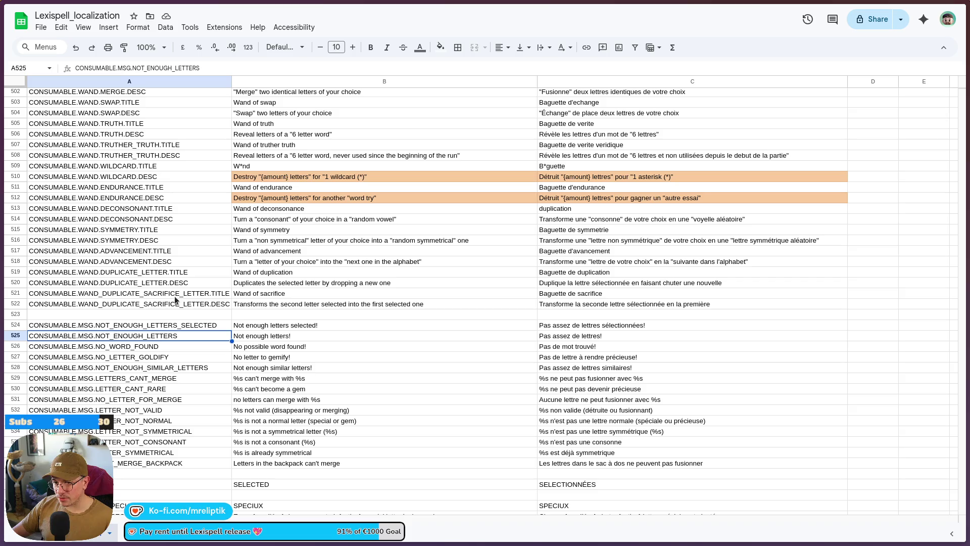
double_click(139, 272)
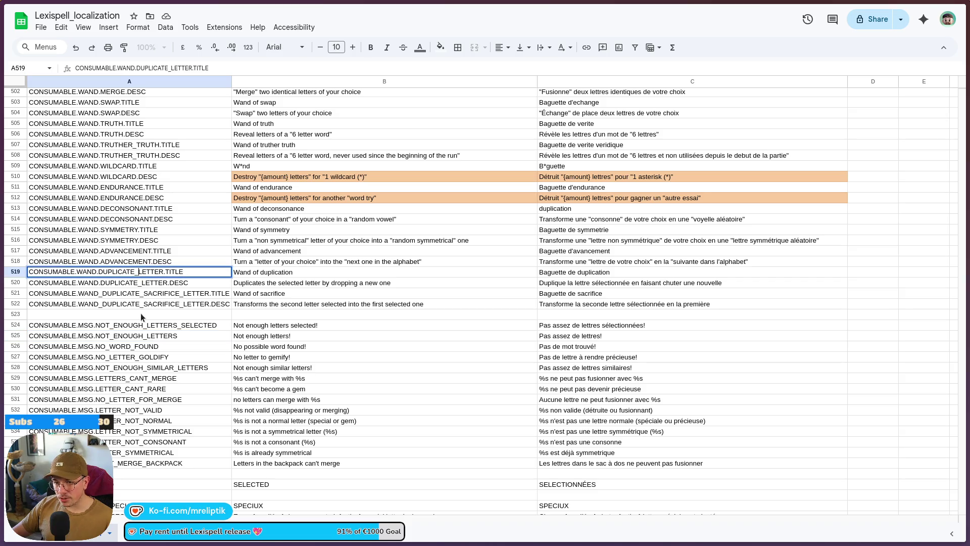
type("DROP_")
key("Return")
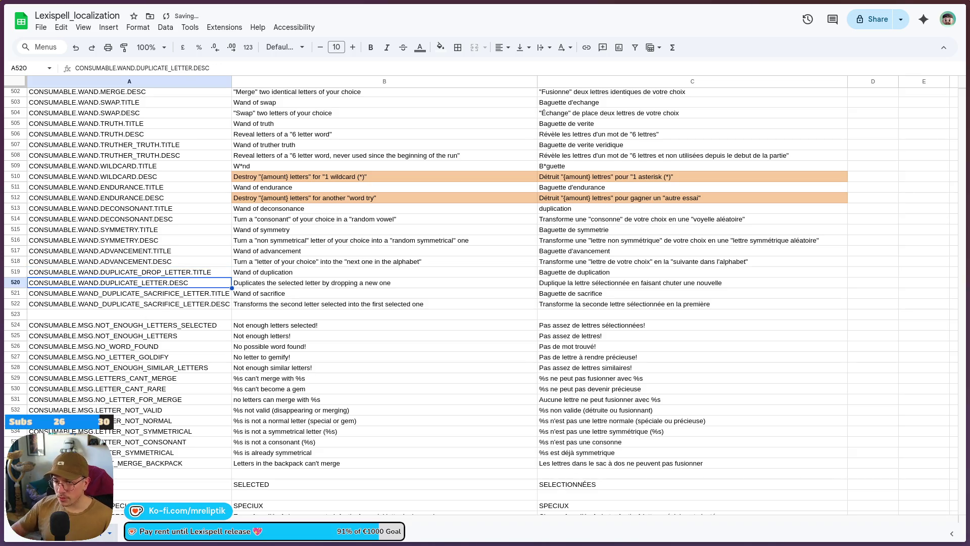
double_click(141, 282)
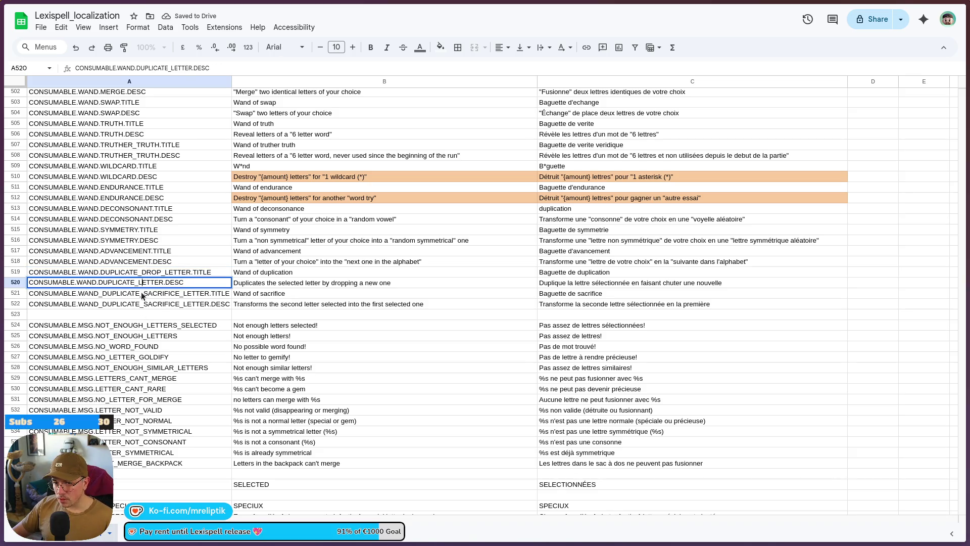
type("DROP_")
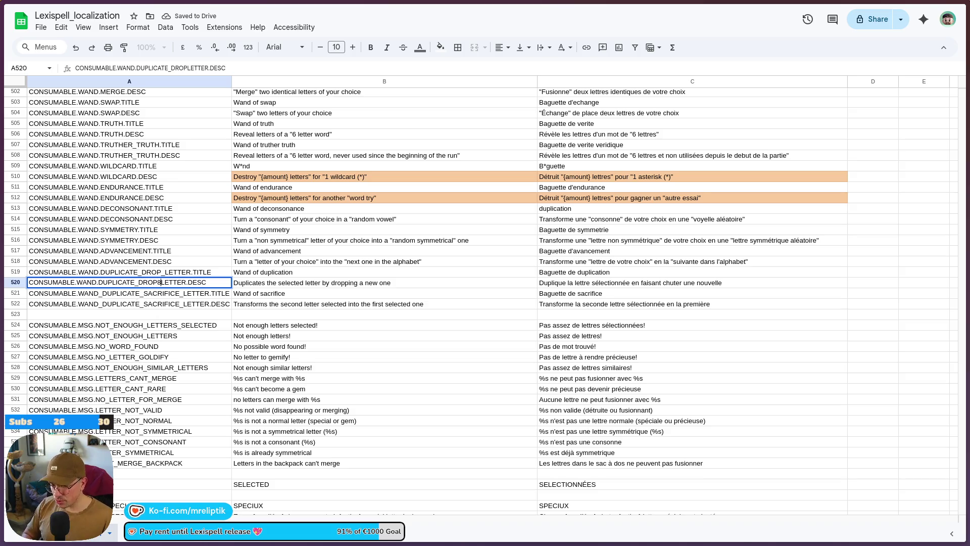
key("Return")
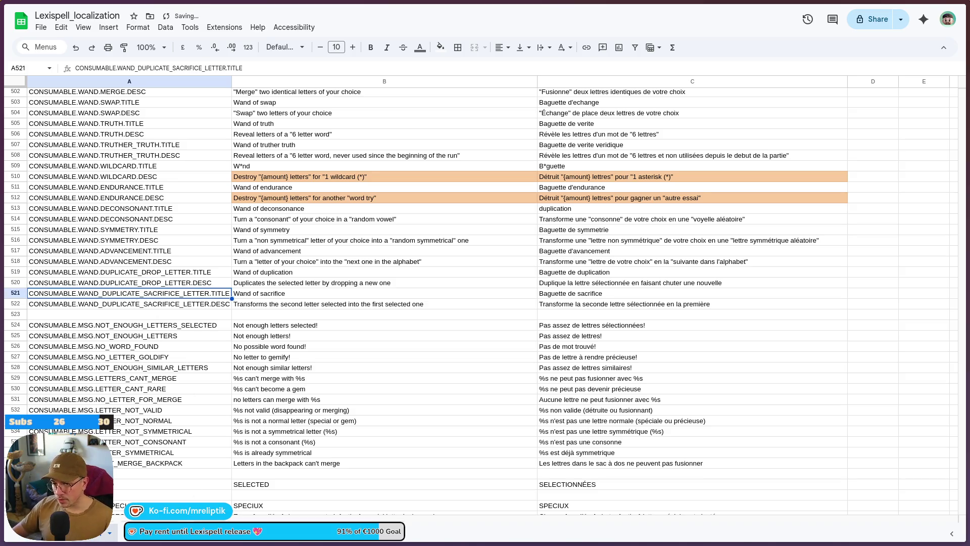
key("alt+Tab")
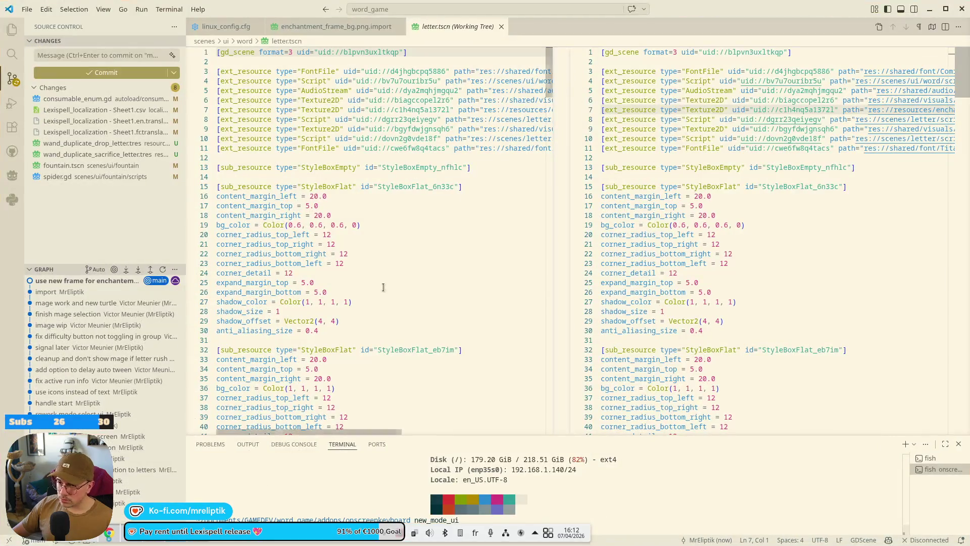
key("alt+Tab")
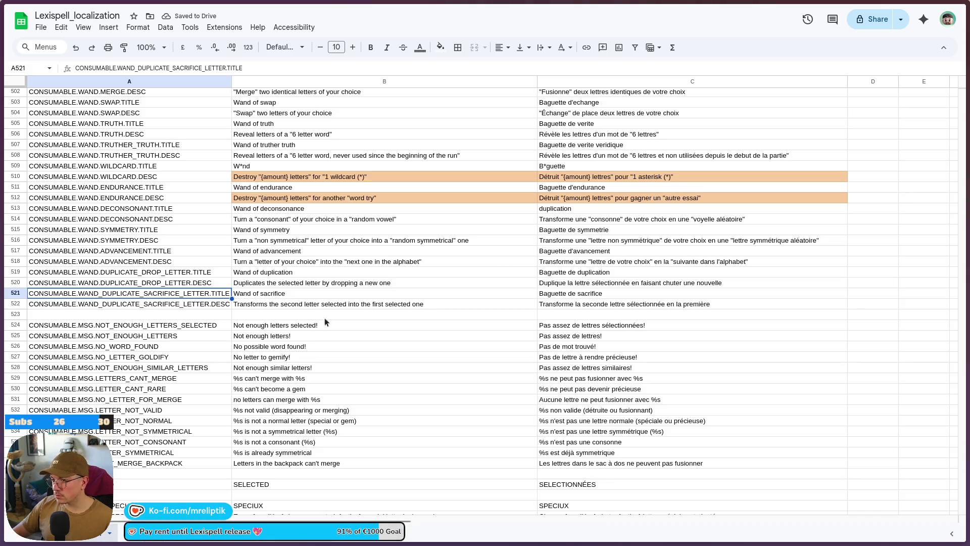
key("alt+Tab")
Give the sacrifice wand the wand icon and Target Wand Duplicate Sacrifice Letter, then save
left_click(833, 133)
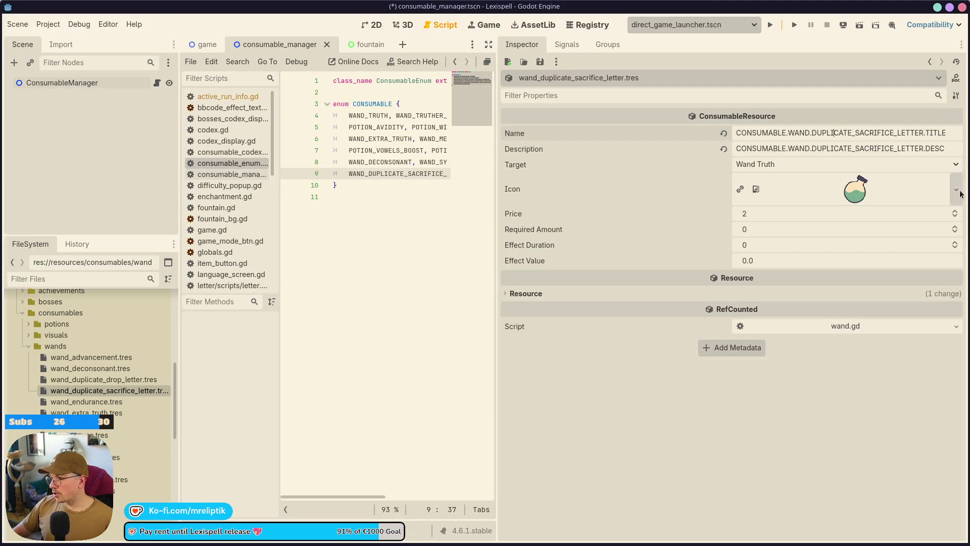
left_click(956, 189)
left_click(859, 433)
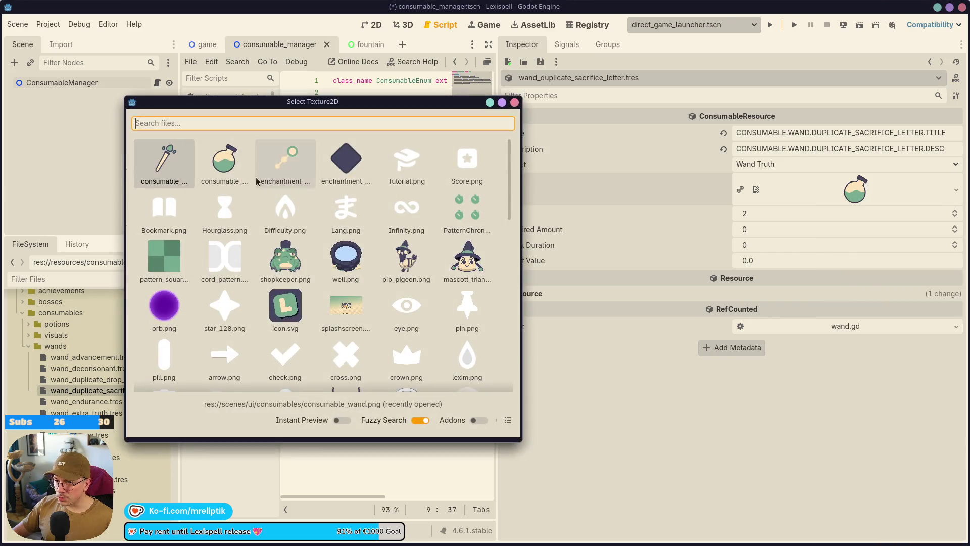
double_click(258, 174)
left_click(770, 165)
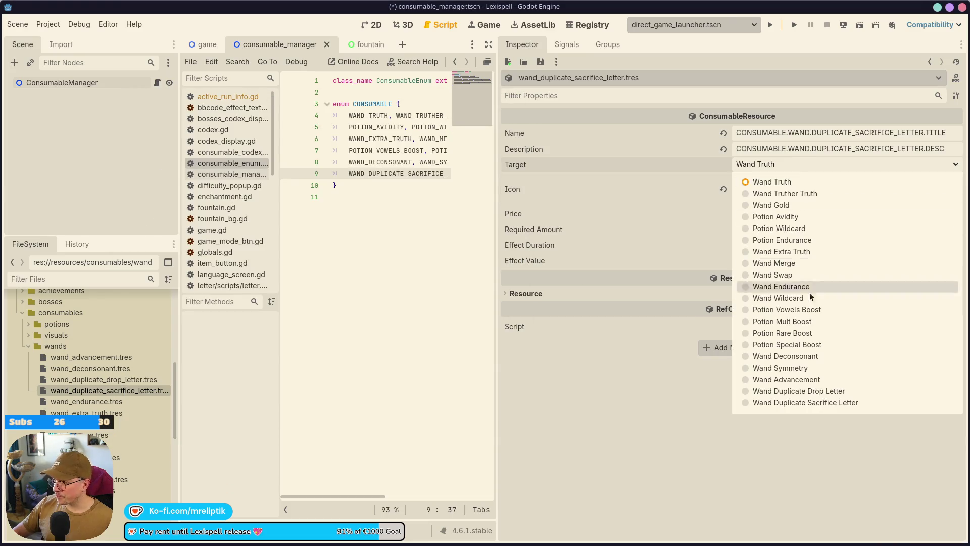
left_click(798, 403)
key("ctrl+s")
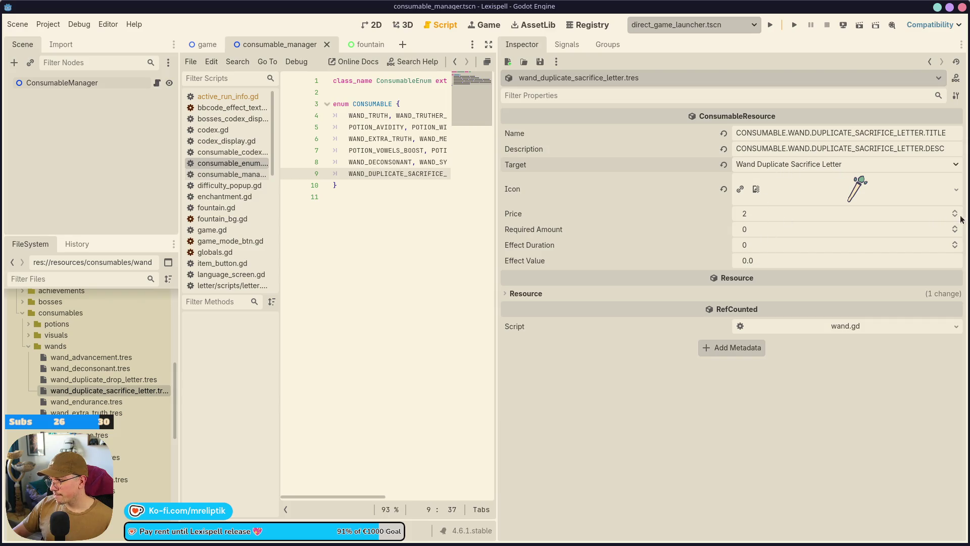
Set the sacrifice wand's price to 1 and required amount to 2, saving each change
mouse_move(957, 220)
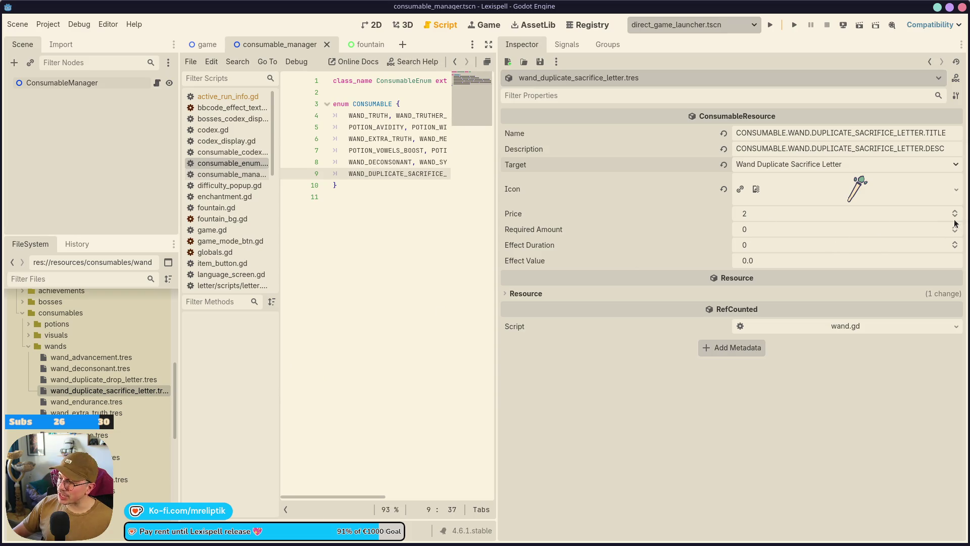
left_click(956, 222)
key("ctrl+s")
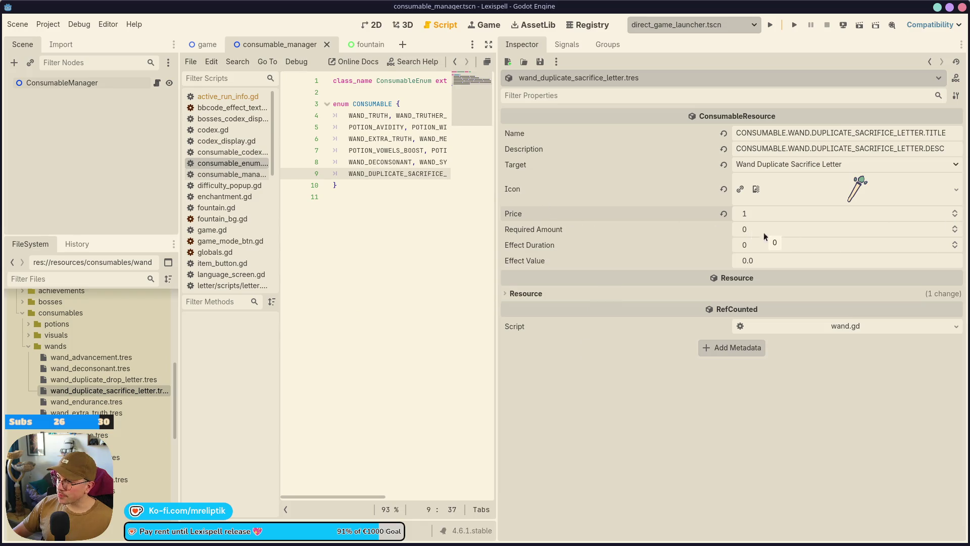
double_click(954, 226)
key("ctrl+s")
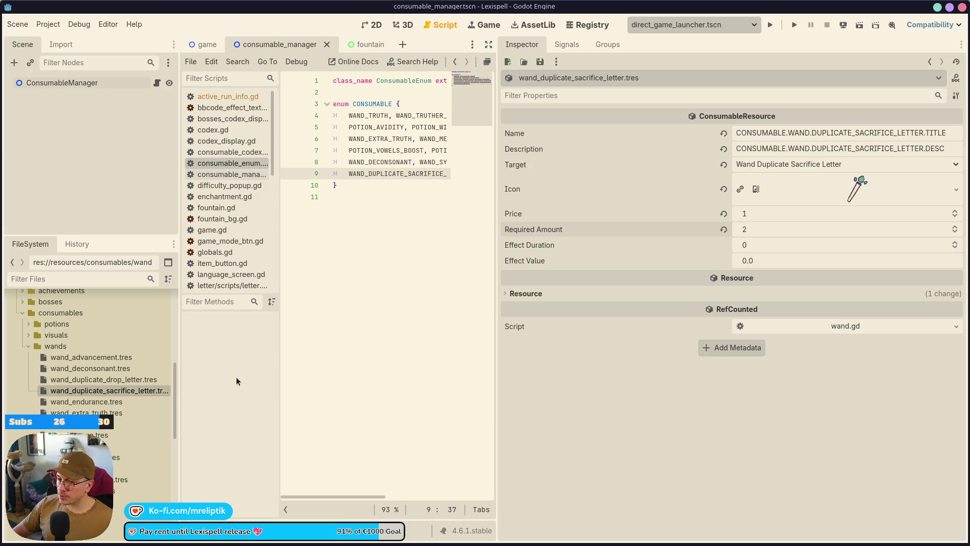
Set wand_duplicate_drop_letter.tres's required amount to 1 and save it
left_click(110, 380)
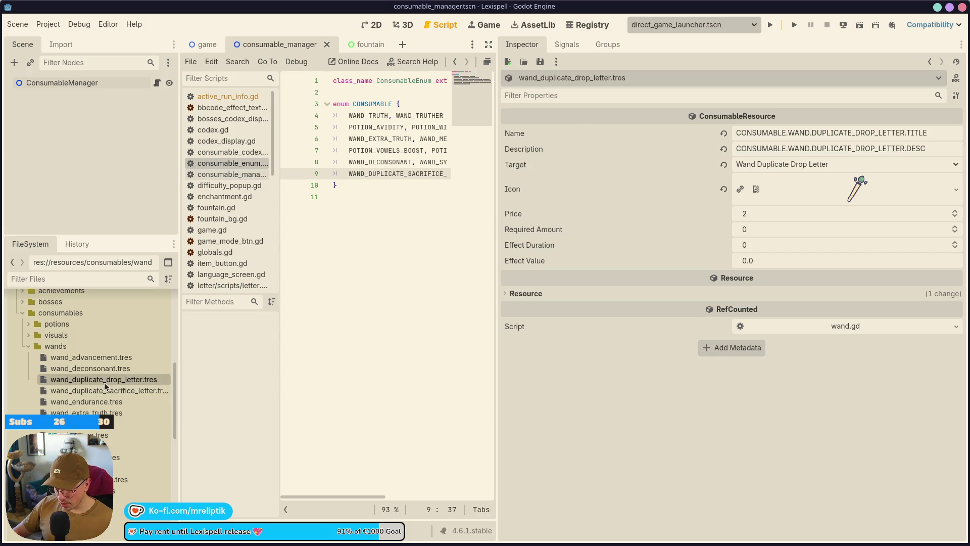
left_click(955, 227)
key("ctrl+s")
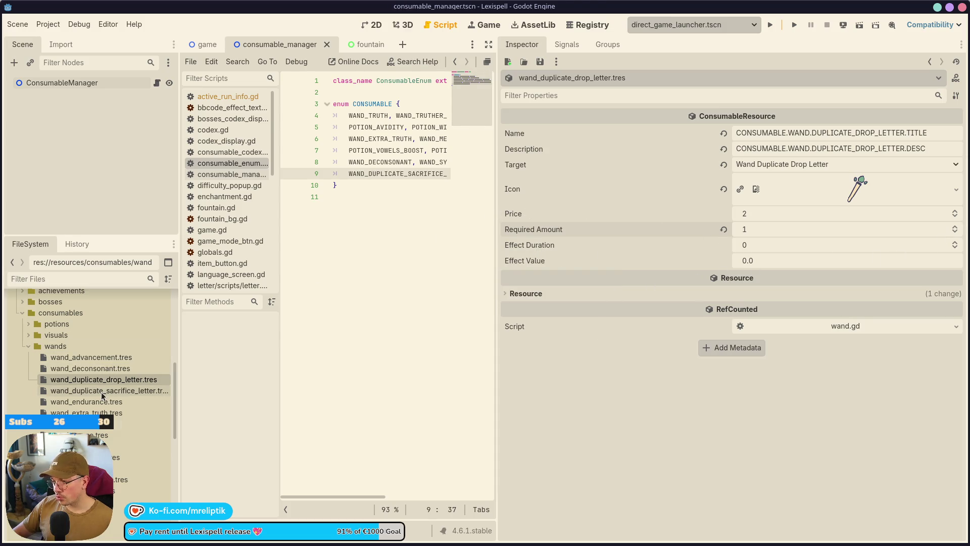
left_click_drag(497, 189, 749, 189)
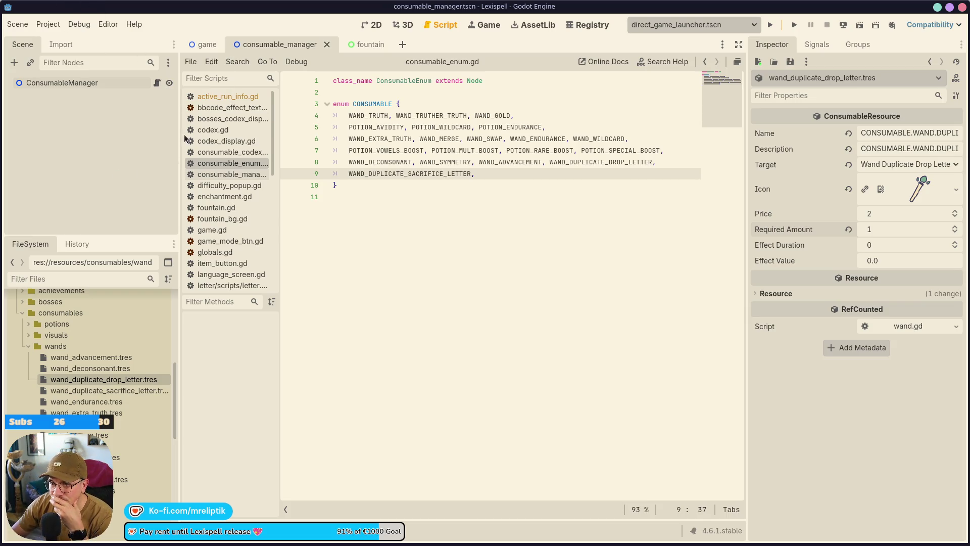
Drag the dock splitter further so the script editor gains more width
left_click_drag(179, 138, 160, 149)
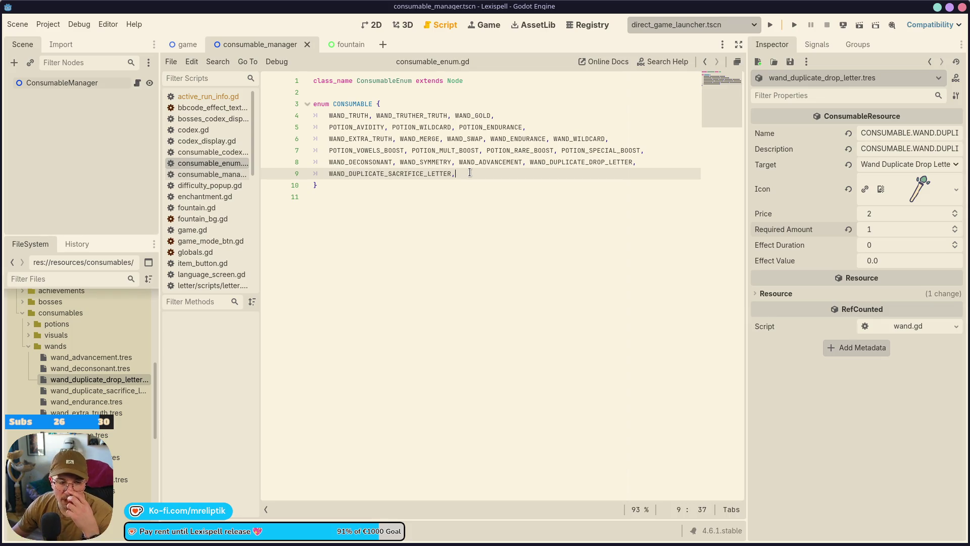
Check the WAND_DUPLICATE_DROP_LETTER and WAND_DUPLICATE_SACRIFICE_LETTER entries on enum lines 8 and 9
double_click(396, 175)
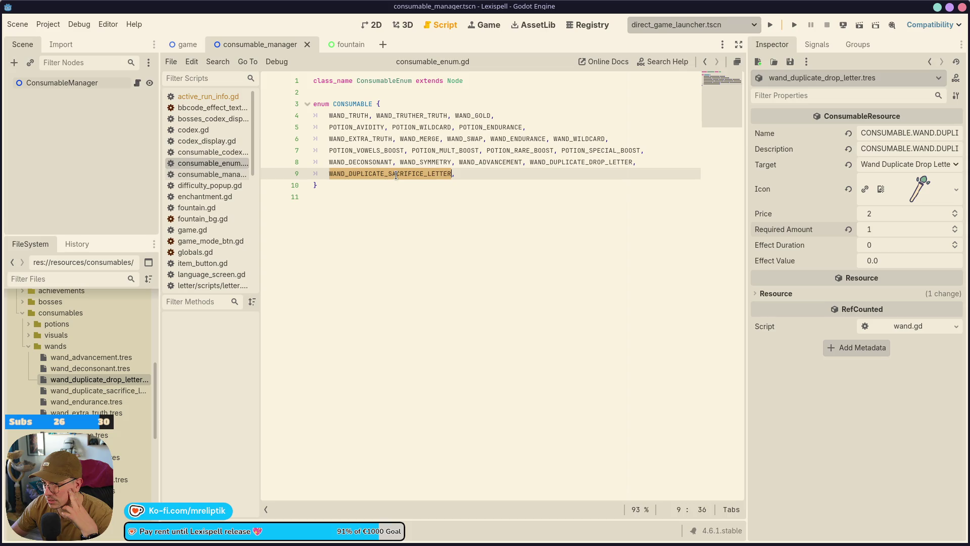
left_click(506, 174)
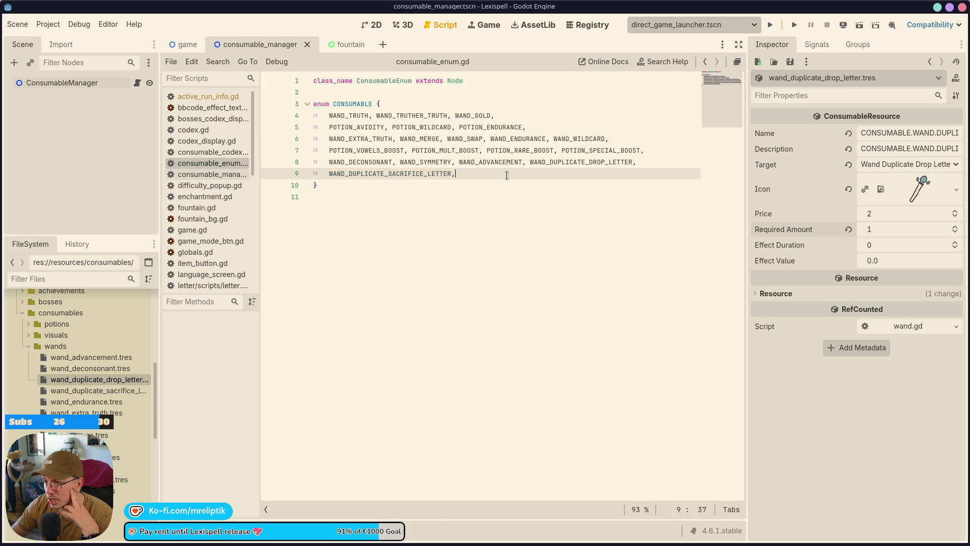
key("Left")
left_click(564, 164)
double_click(571, 165)
double_click(419, 173)
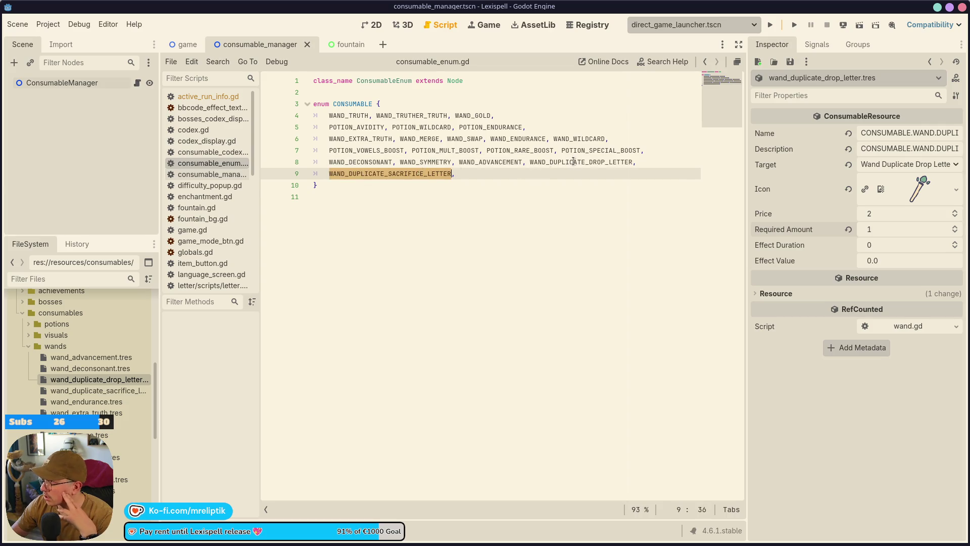
left_click(511, 164)
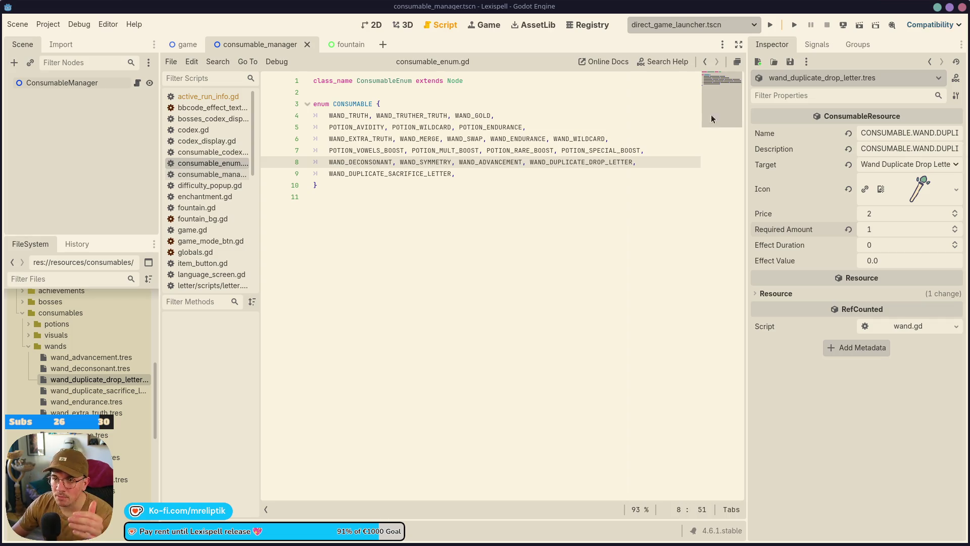
left_click(477, 174)
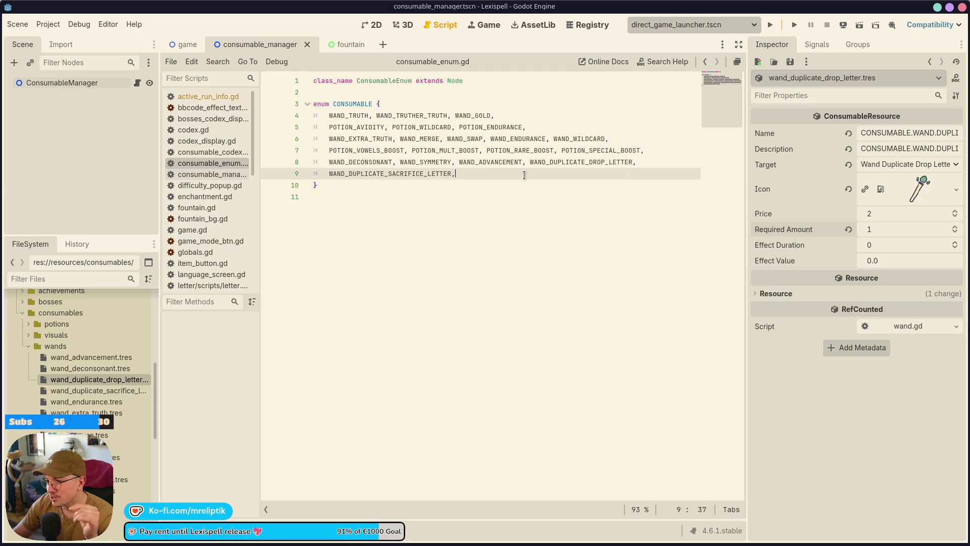
double_click(581, 162)
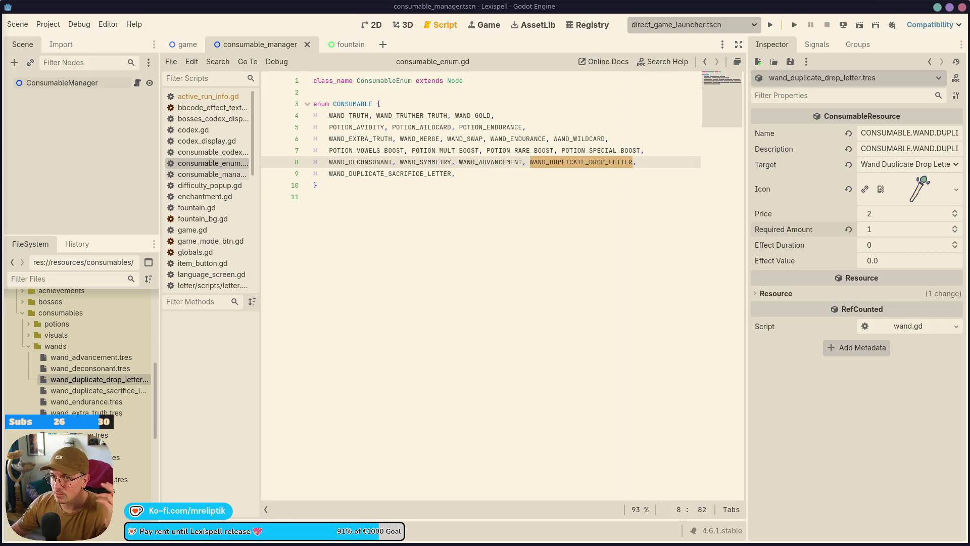
left_click(487, 197)
left_click(505, 175)
left_click(574, 163)
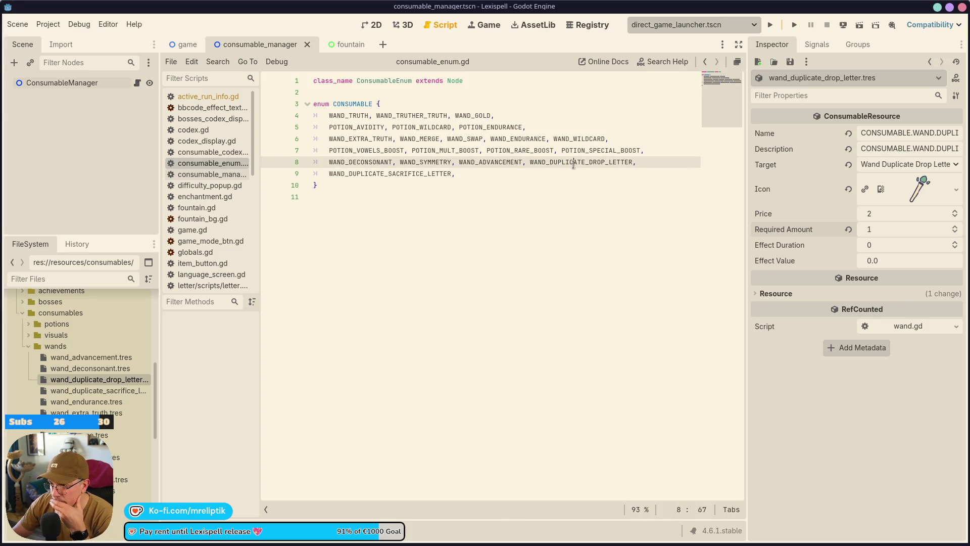
double_click(411, 173)
left_click(590, 151)
left_click(559, 172)
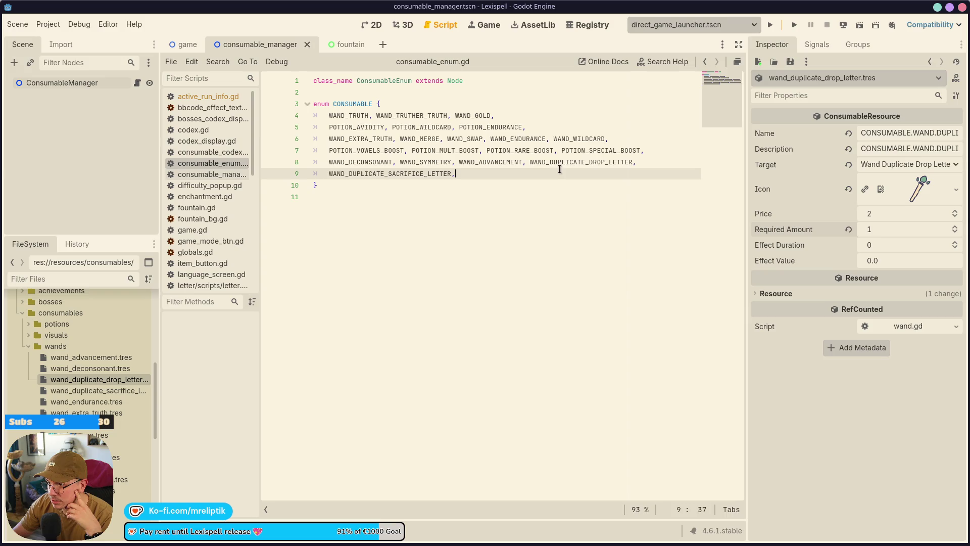
double_click(552, 163)
double_click(387, 171)
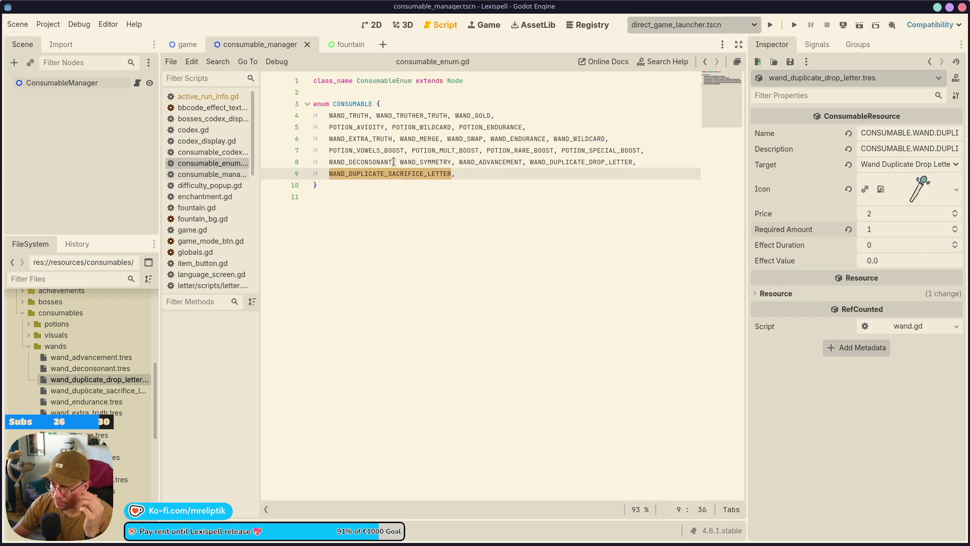
mouse_move(184, 543)
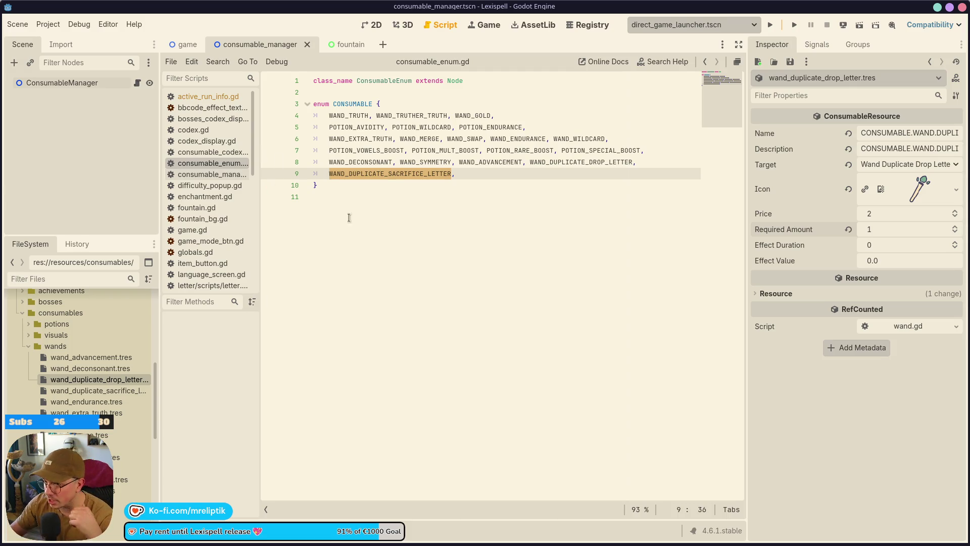
left_click(483, 164)
Look at the Well node in the fountain scene in 2D view, then return to consumable_manager
left_click(466, 172)
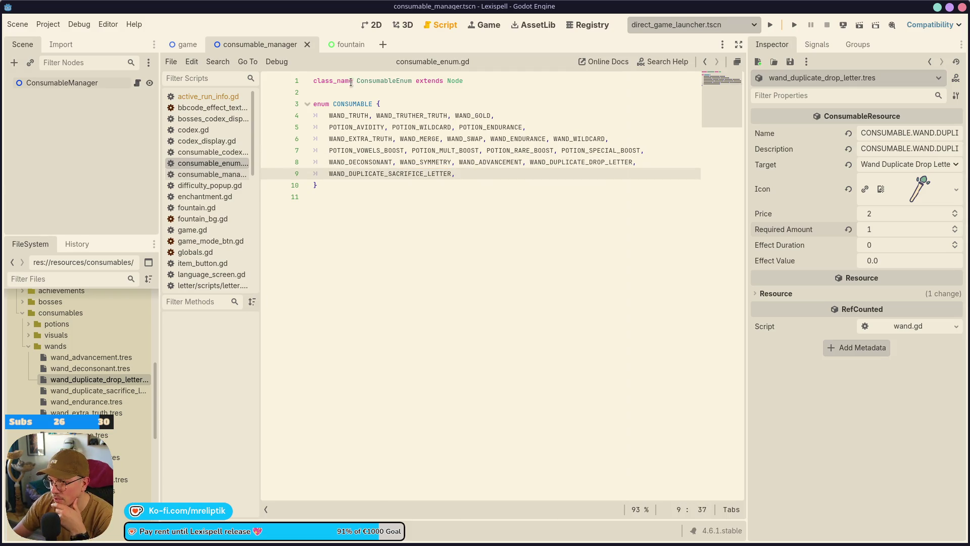
left_click(339, 41)
left_click(222, 43)
left_click(372, 28)
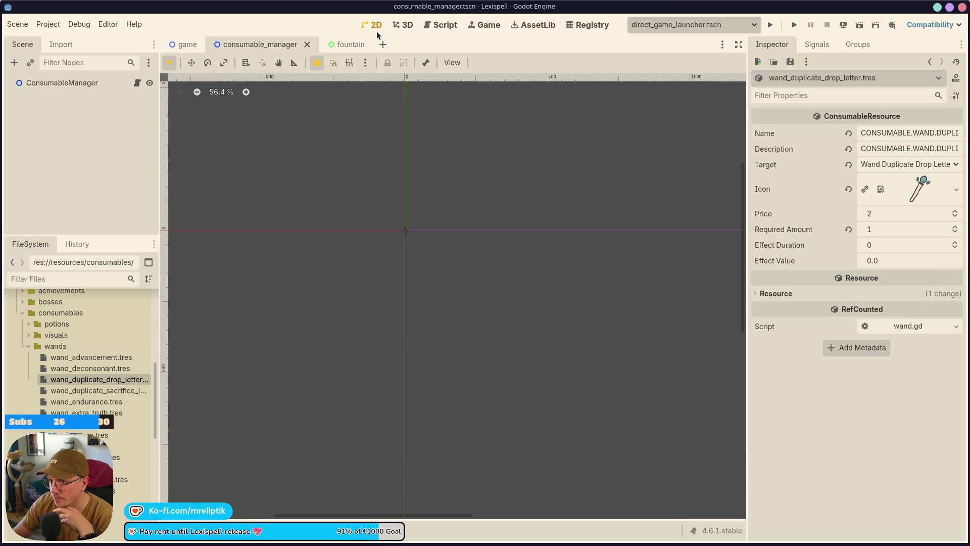
left_click(341, 47)
key("f")
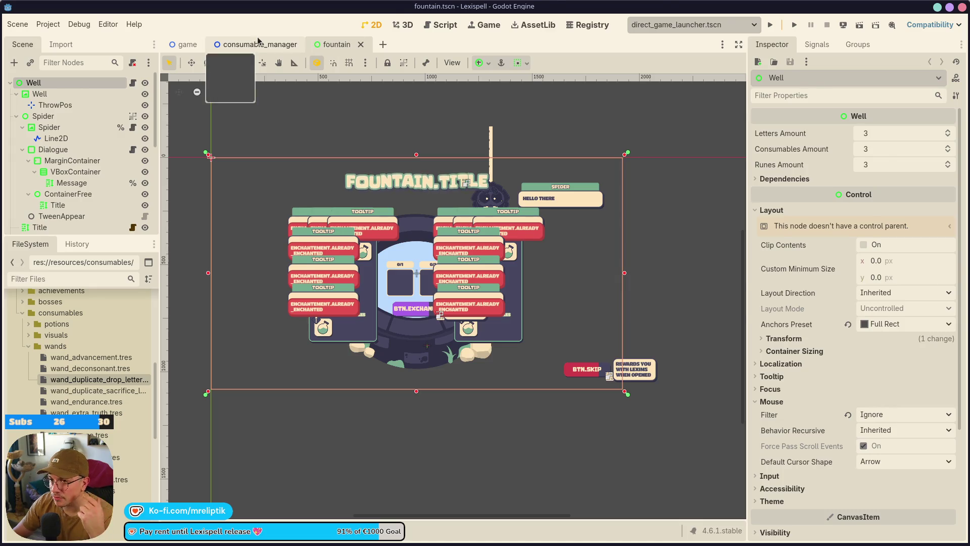
left_click(298, 45)
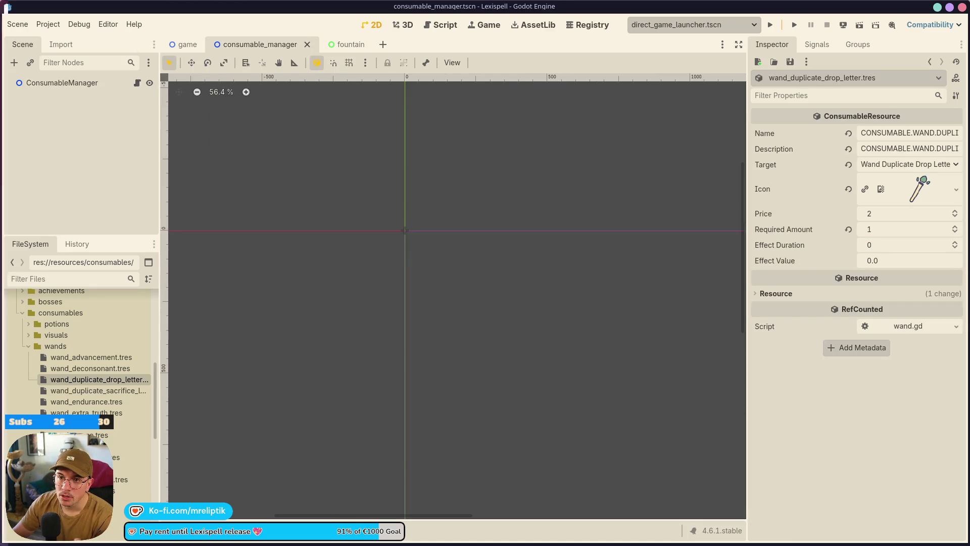
Inspect wand_duplicate_sacrifice_letter.tres, then open the ConsumableManager script
mouse_move(336, 47)
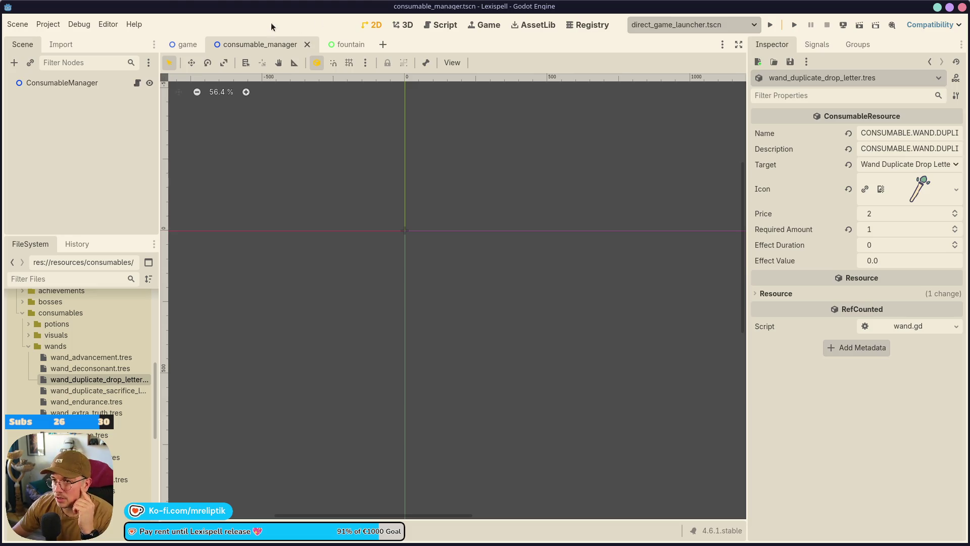
left_click(76, 390)
left_click(76, 379)
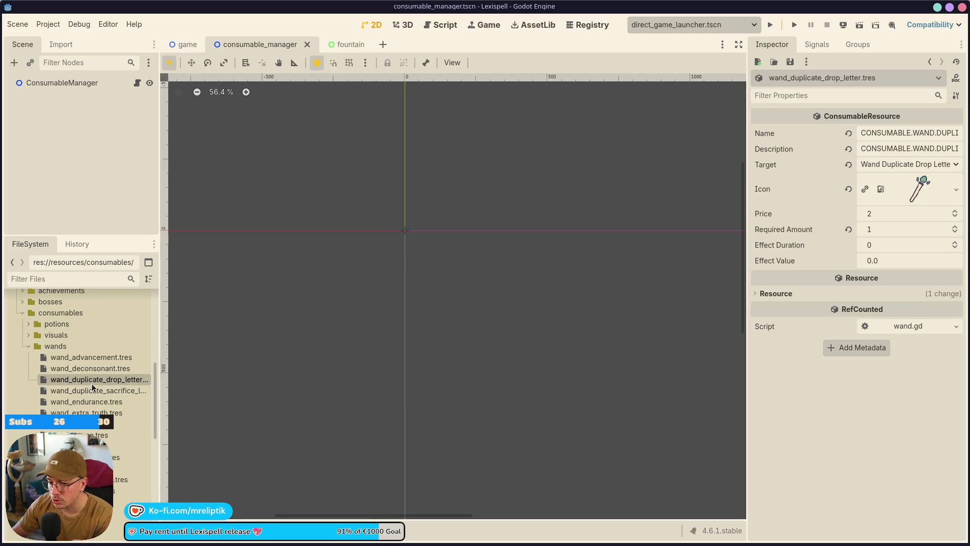
key("Down")
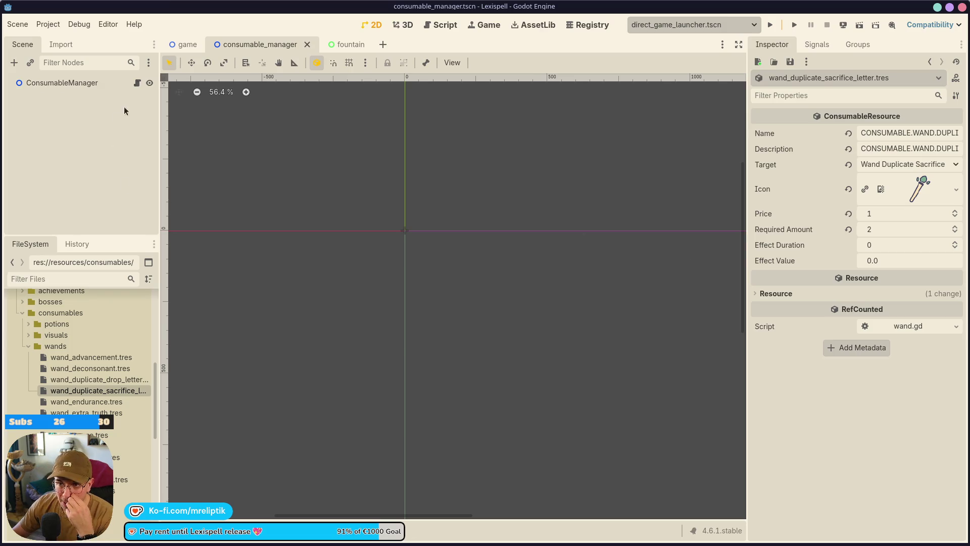
left_click(137, 83)
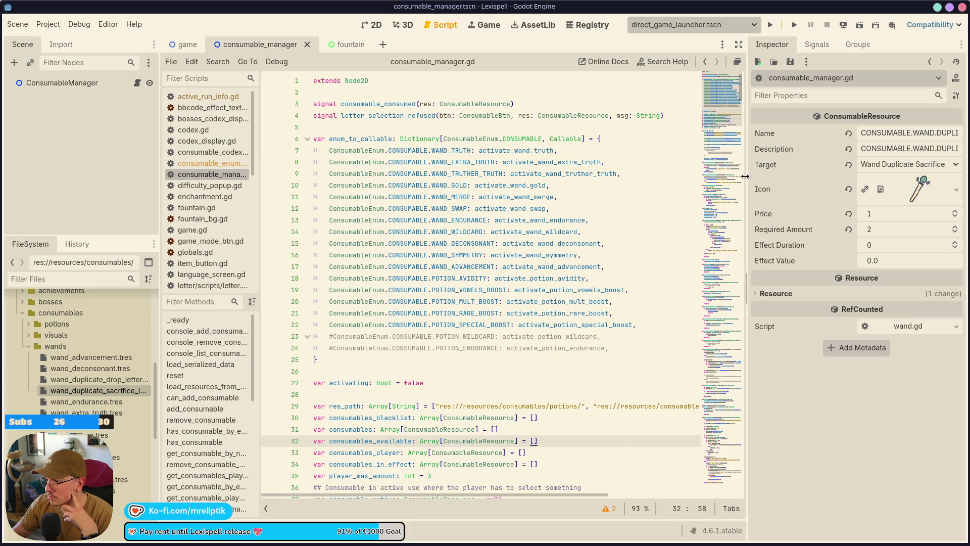
Widen the code editor, then undo accidental copies of the POTION_SPECIAL_BOOST dictionary line
left_click_drag(745, 176, 840, 180)
left_click(671, 324)
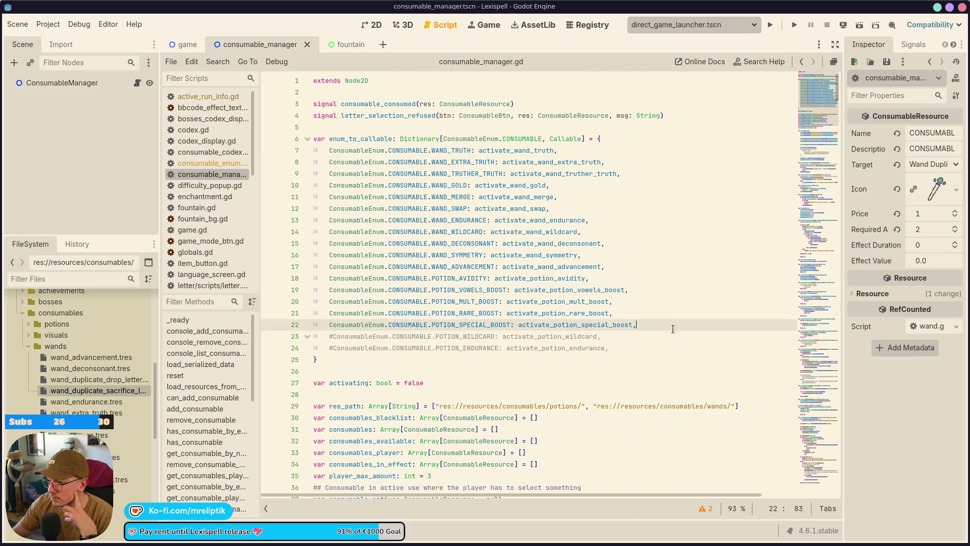
key("ctrl+shift+d")
key("ctrl+shift+d")
key("ctrl+s")
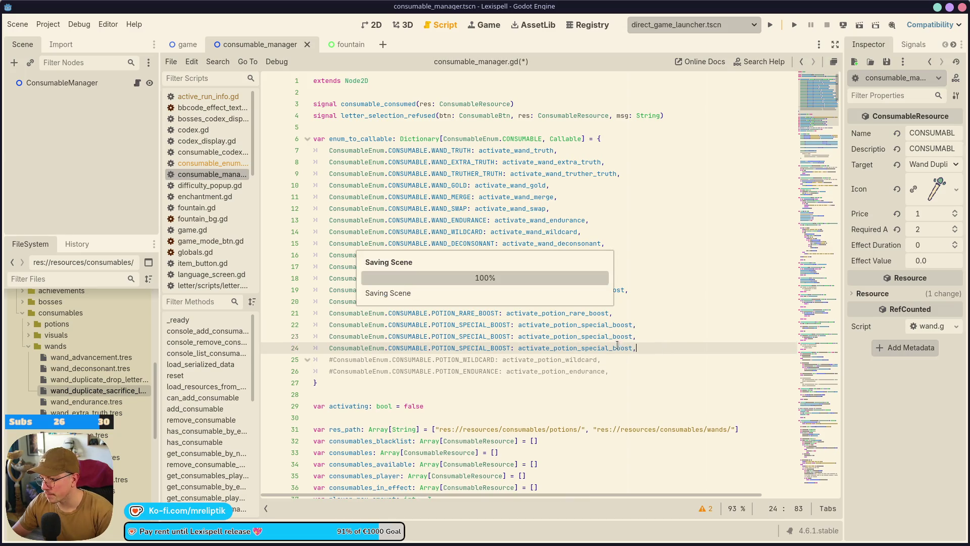
double_click(475, 336)
key("ctrl+z")
key("ctrl+z")
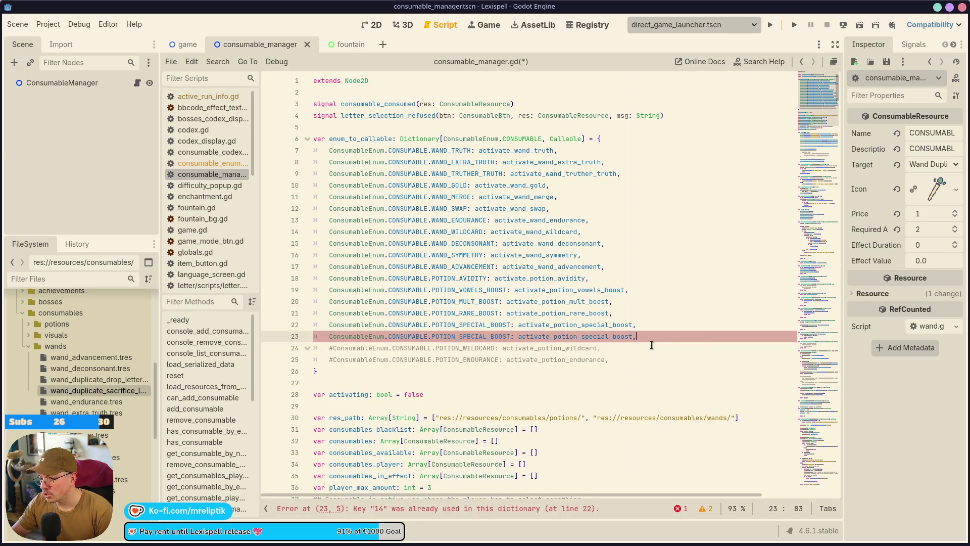
key("ctrl+s")
Duplicate the WAND_ADVANCEMENT entry twice and rename the first copy's key to WAND_DUPLICATE_DROP_LETTER
left_click(444, 266)
key("End")
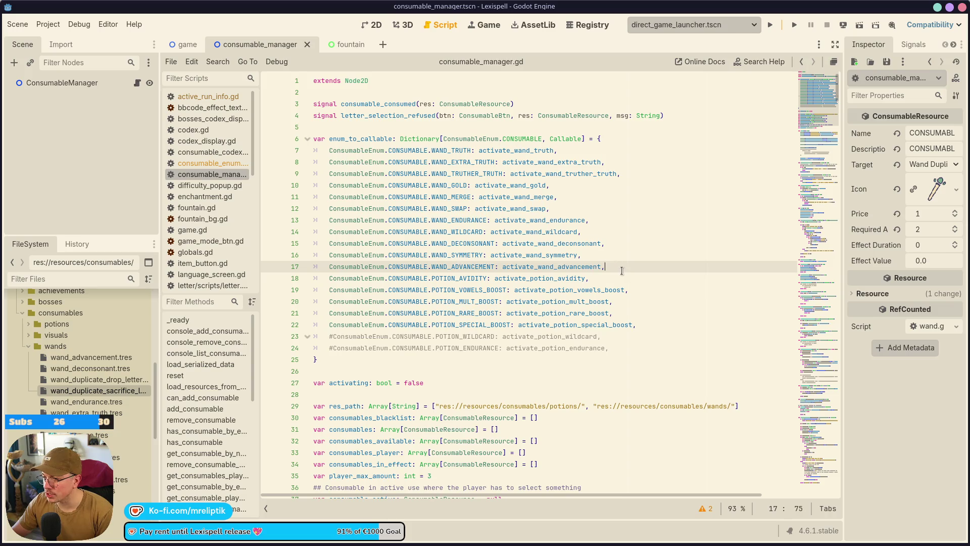
key("ctrl+shift+d")
key("ctrl+shift+d")
key("ctrl+s")
double_click(458, 274)
type("WAND")
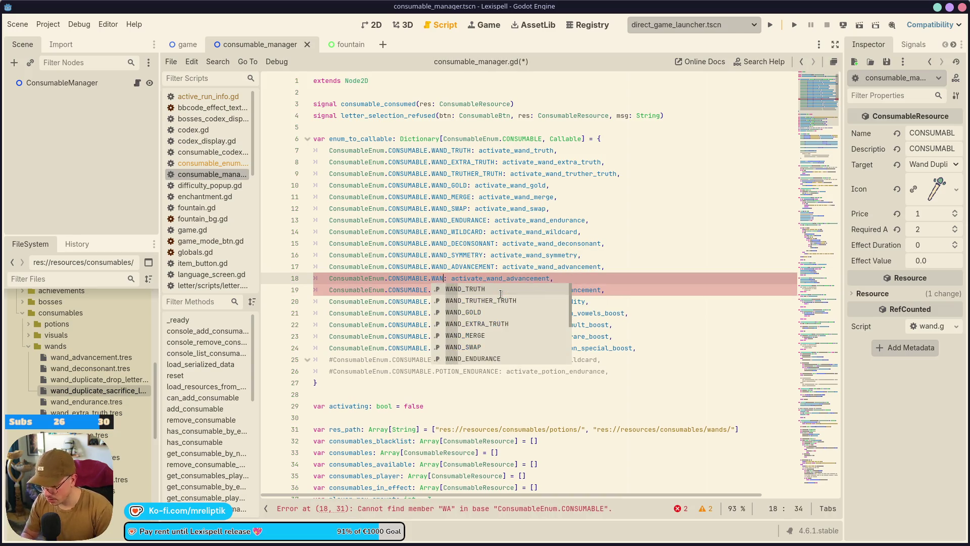
type("_")
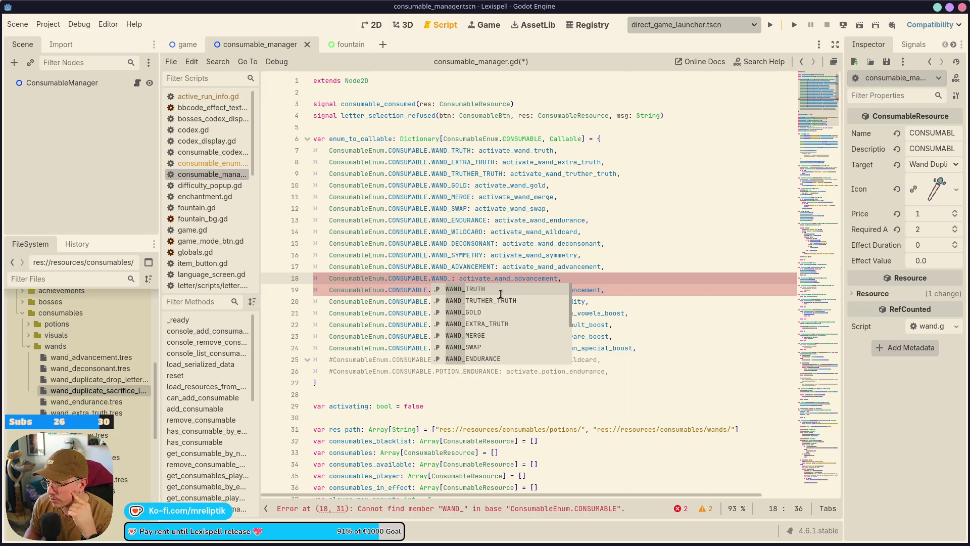
scroll(501, 294, "down", 9)
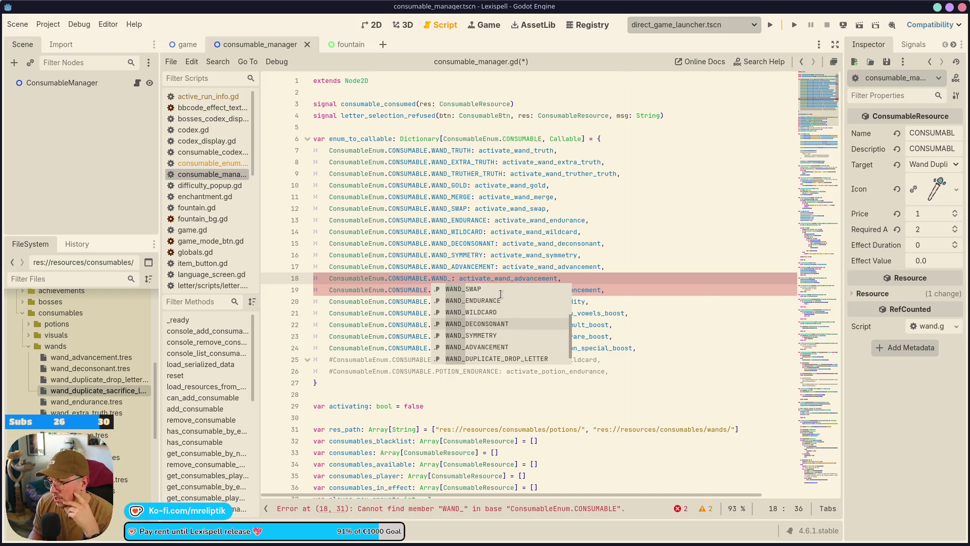
key("Down")
key("Down")
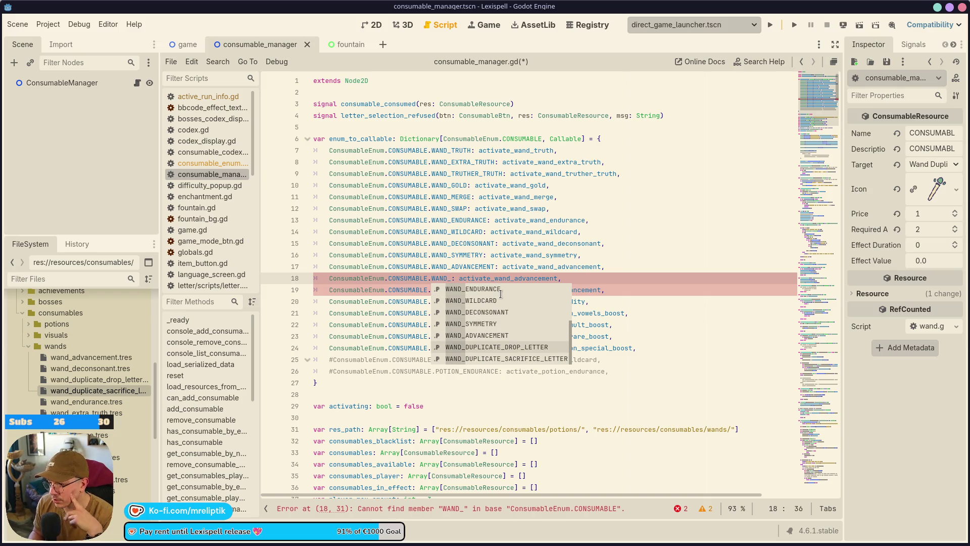
key("Return")
Rename the second copy's key to WAND_DUPLICATE_SACRIFICE_LETTER and save consumable_manager.gd
left_click(500, 294)
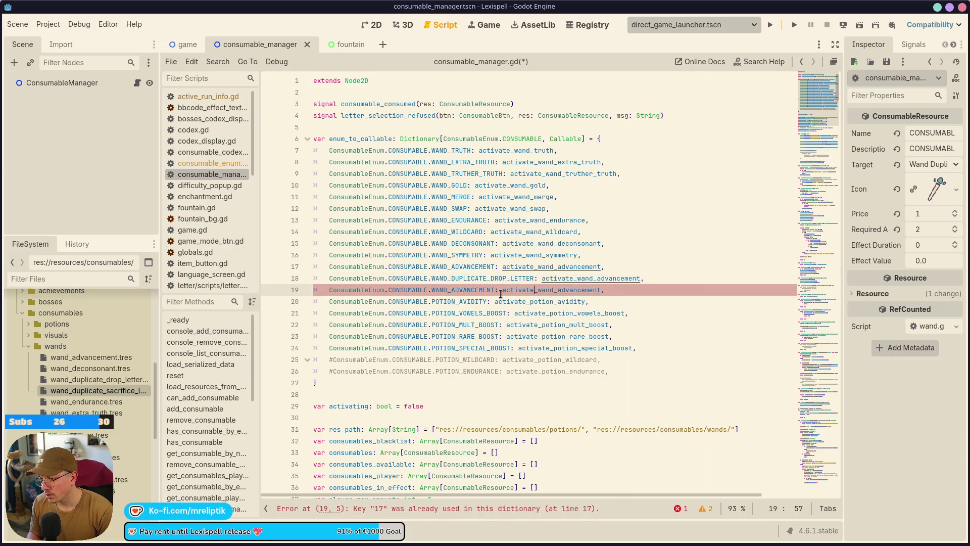
double_click(501, 293)
type("WAND_DUPLI")
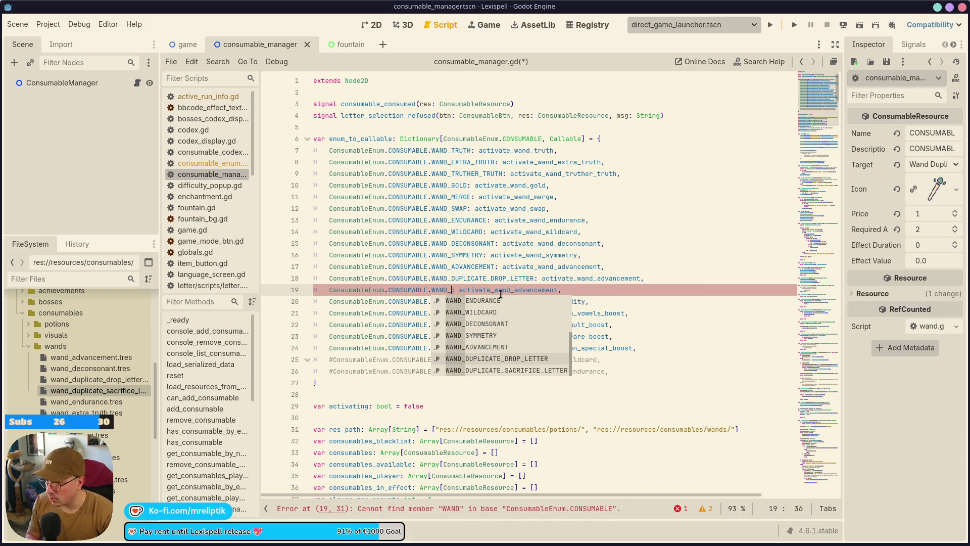
key("Down")
key("Return")
key("ctrl+s")
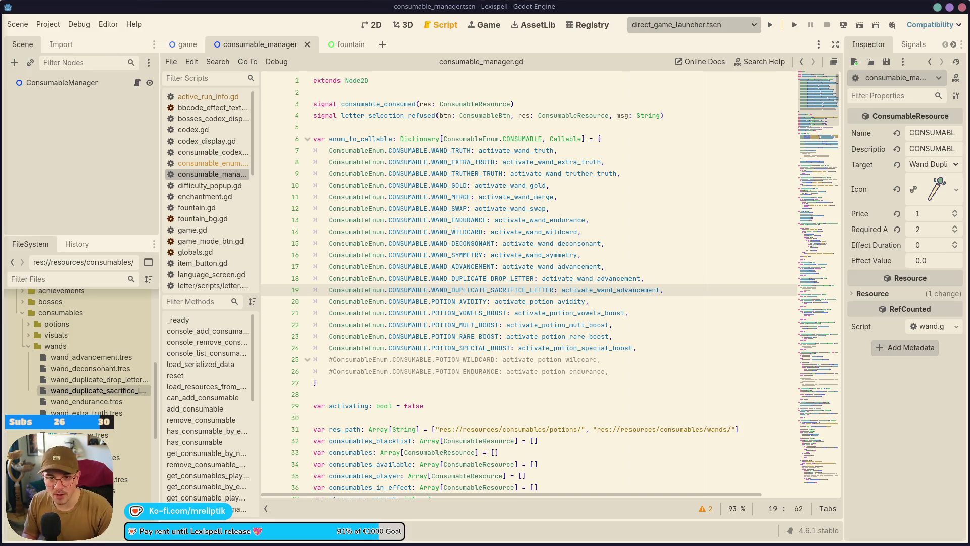
key("XF86AudioLowerVolume")
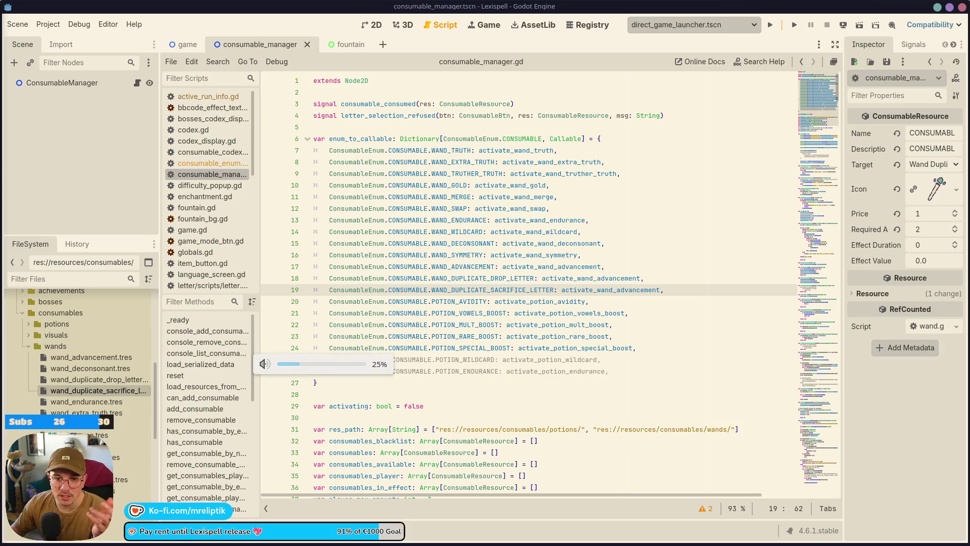
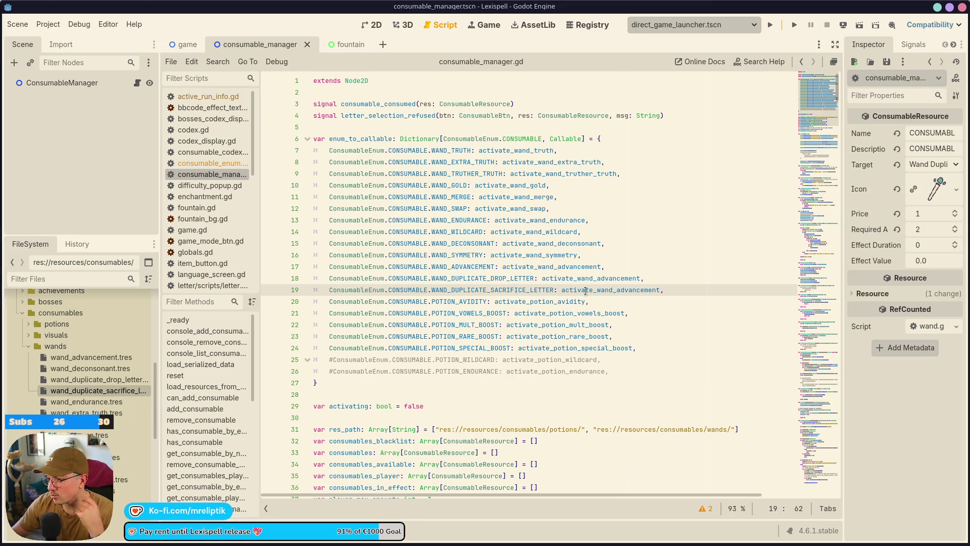
Rename line 18's callable from activate_wand_advancement to activate_wand_drop_letter
left_click(614, 288)
double_click(613, 277)
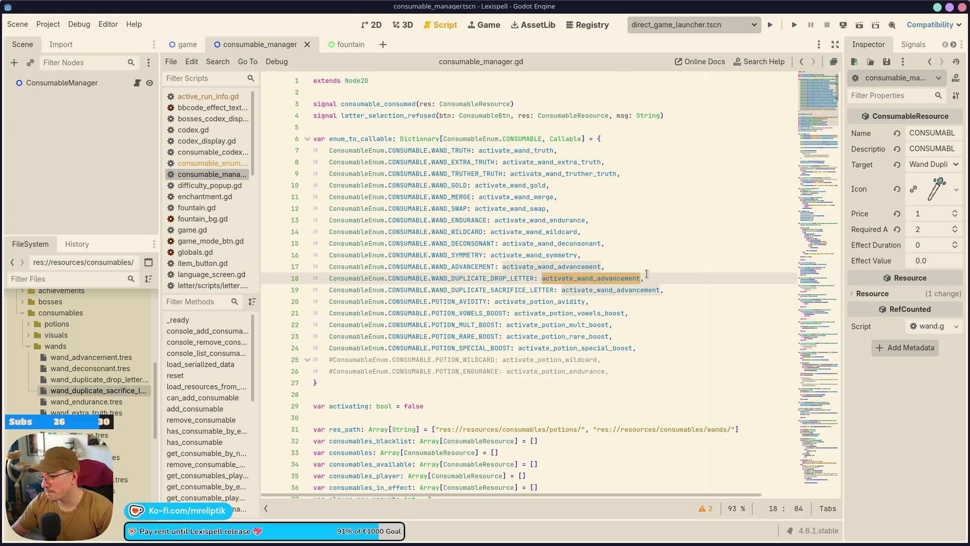
key("Right")
key("BackSpace")
key("BackSpace")
key("BackSpace")
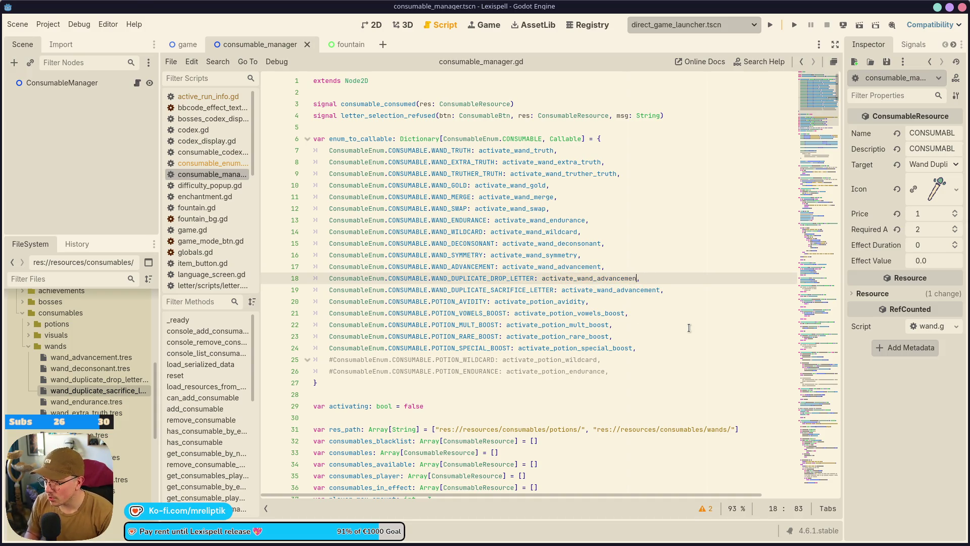
key("BackSpace")
key("BackSpace")
key("BackSpace")
type("drop_lett")
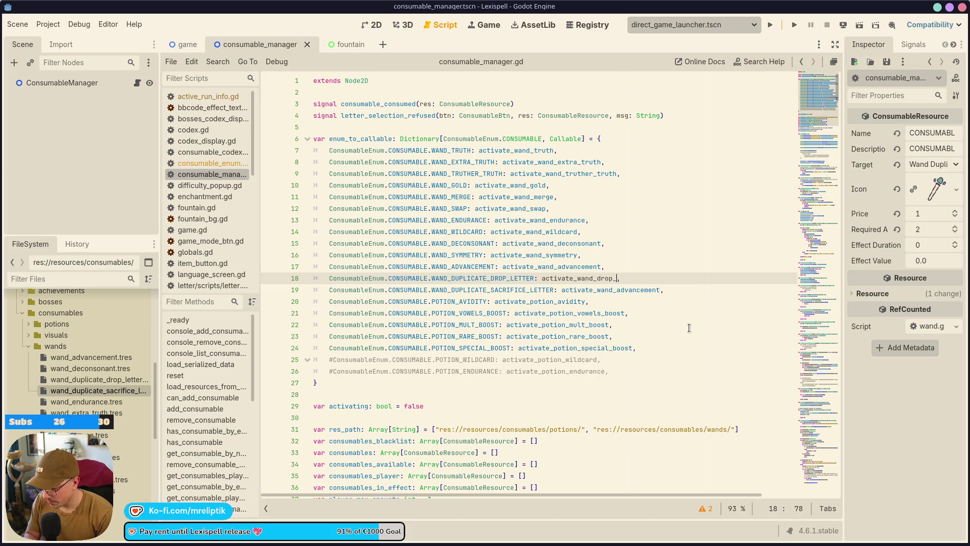
type("er")
key("Down")
Change line 19's callable to activate_wand_duplicate_sacrifice_eltter
key("Delete")
key("Delete")
key("Delete")
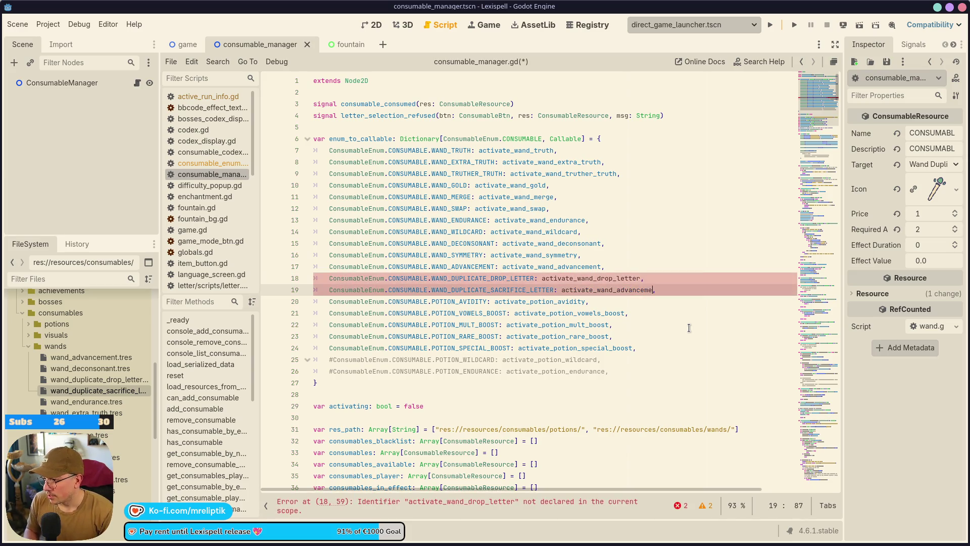
key("BackSpace")
key("BackSpace")
key("BackSpace")
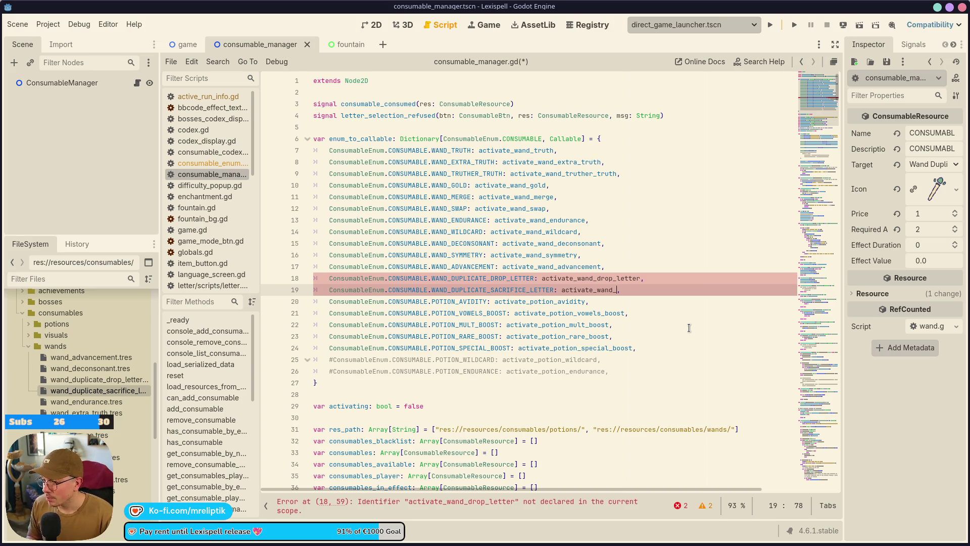
type("sacrifice")
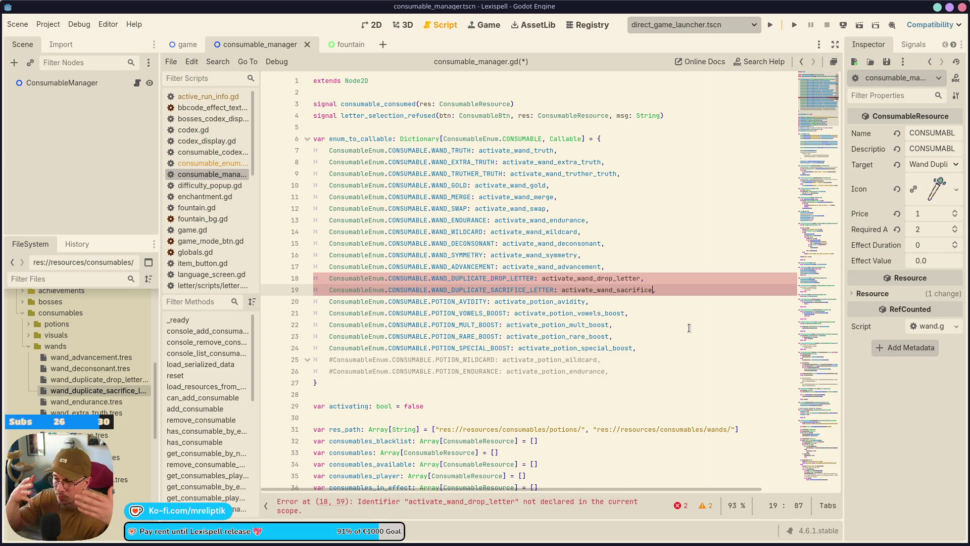
type("_eltter")
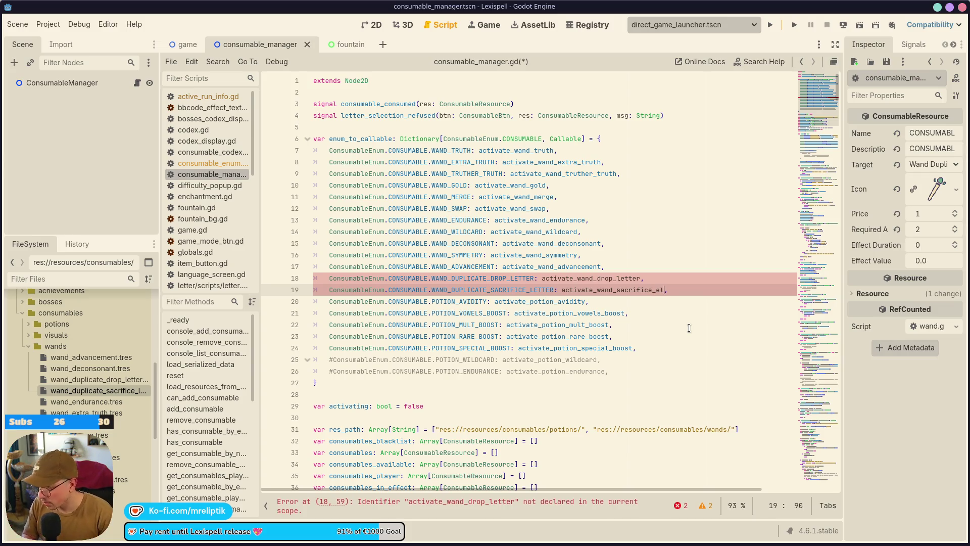
key("Right")
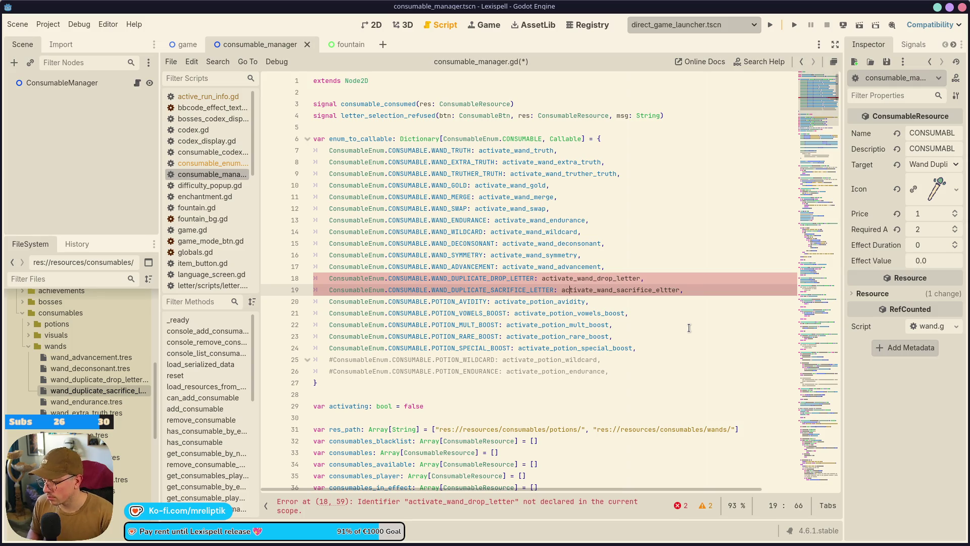
type("duplicate_")
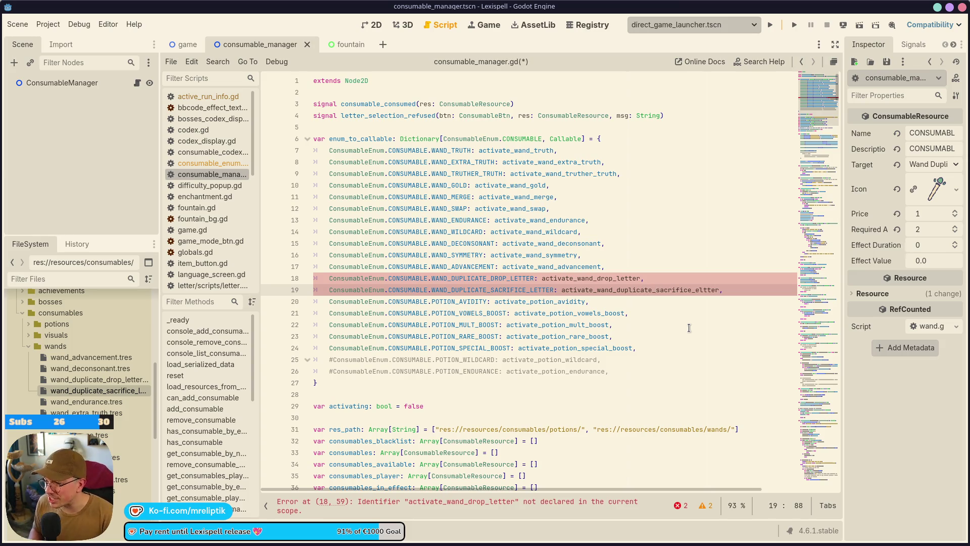
Insert duplicate_ into line 18's callable and correct the 'eltter' typo on line 19
left_click(545, 278)
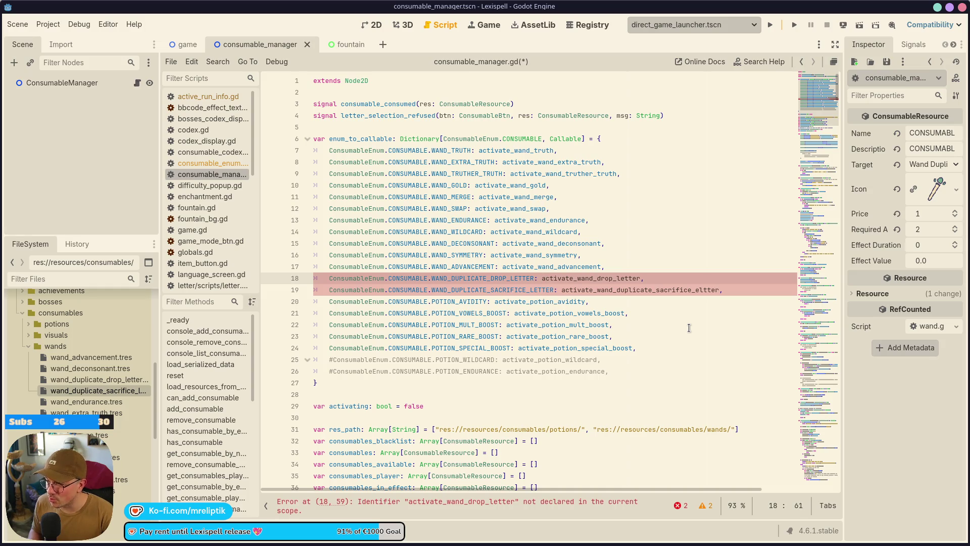
key("Right")
key("Right")
key("Right")
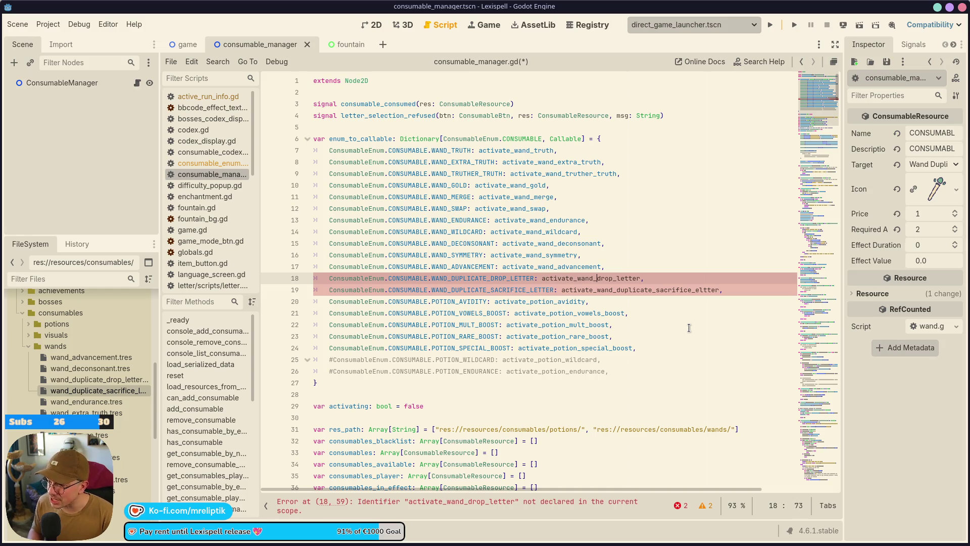
type("duplicate_")
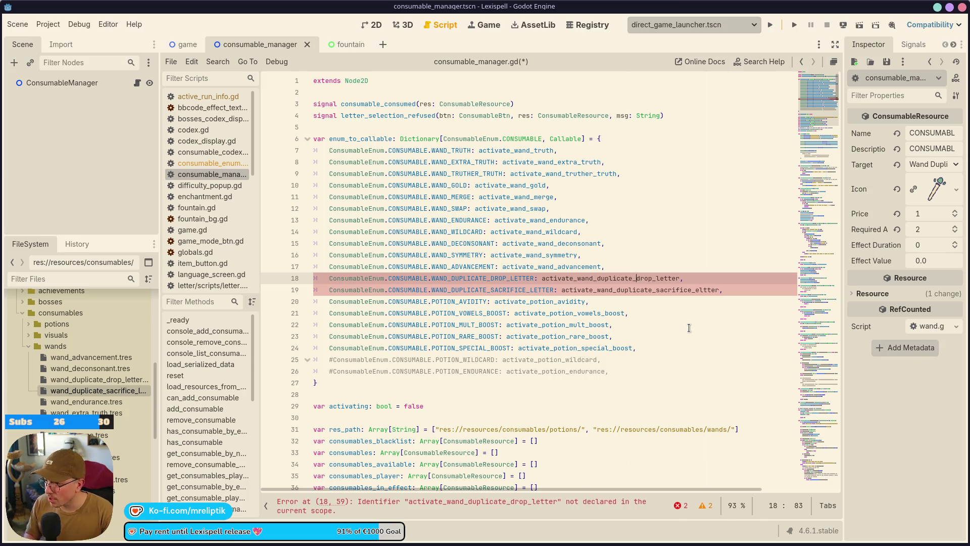
left_click(700, 289)
key("BackSpace")
key("Right")
key("Right")
key("Right")
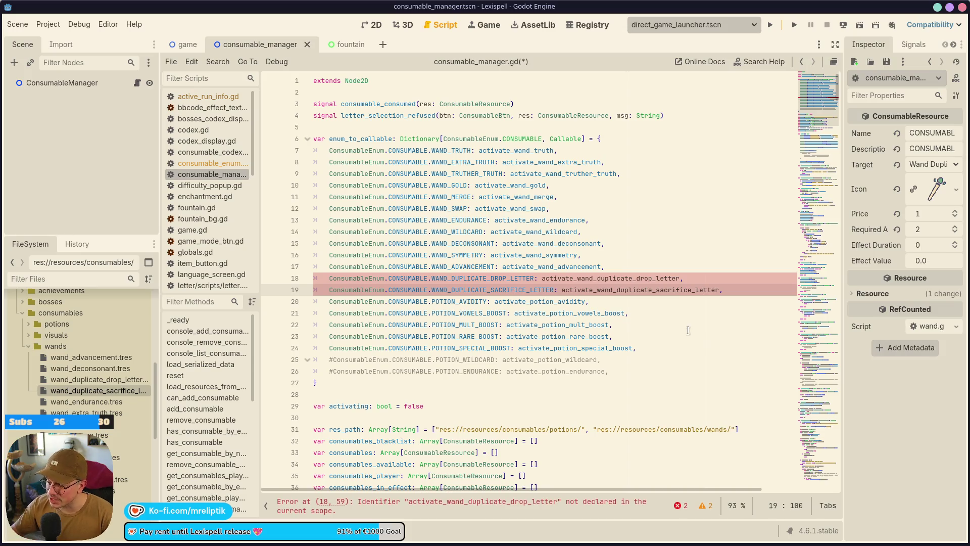
key("Up")
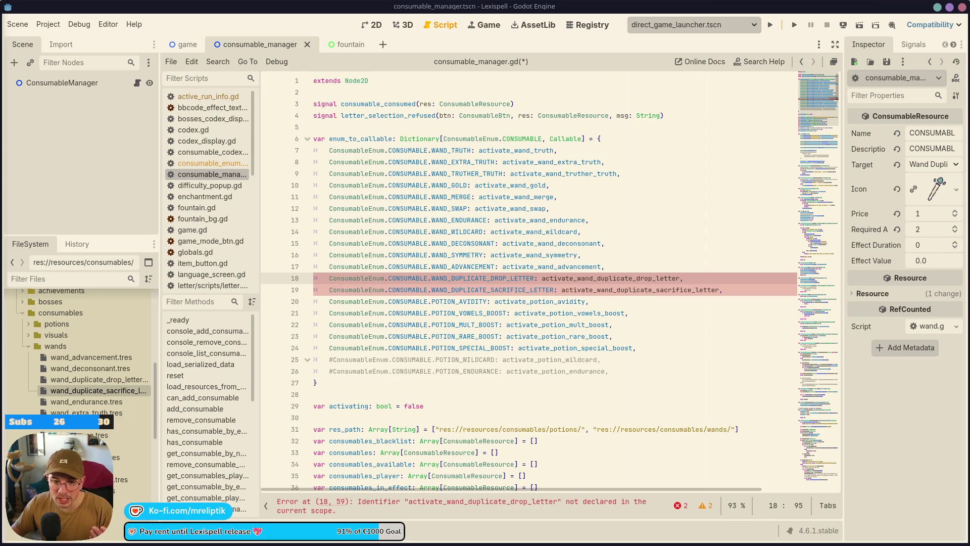
key("alt+Tab")
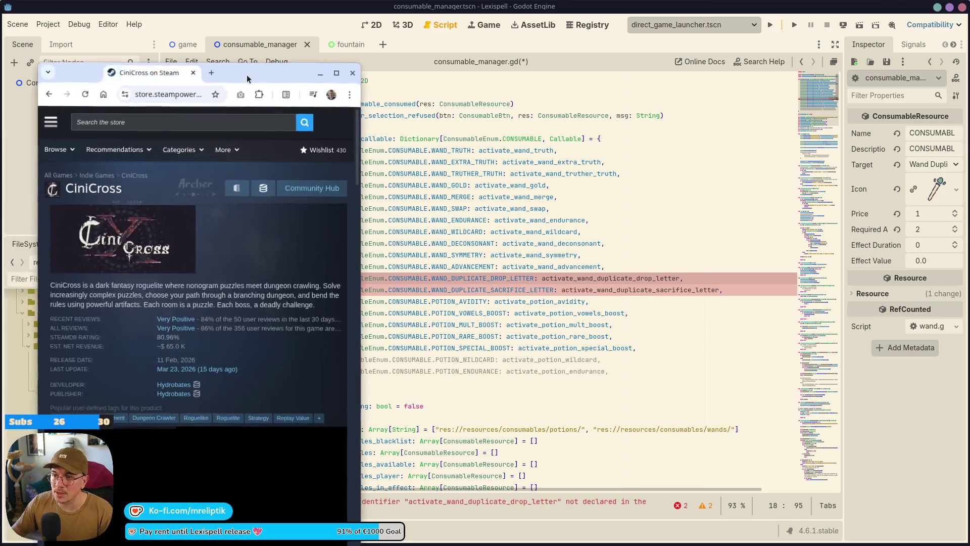
double_click(246, 75)
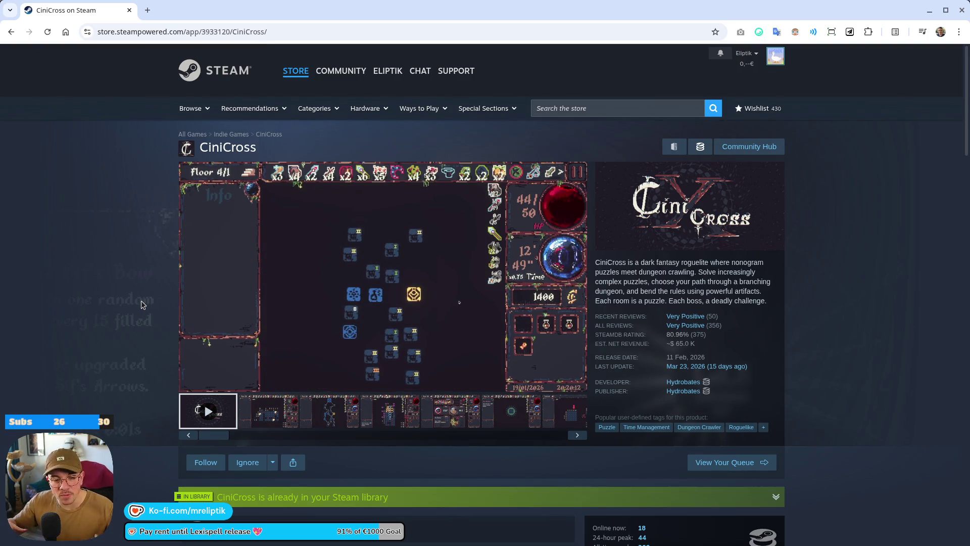
scroll(404, 240, "down", 5)
scroll(589, 275, "up", 6)
key("alt+Tab")
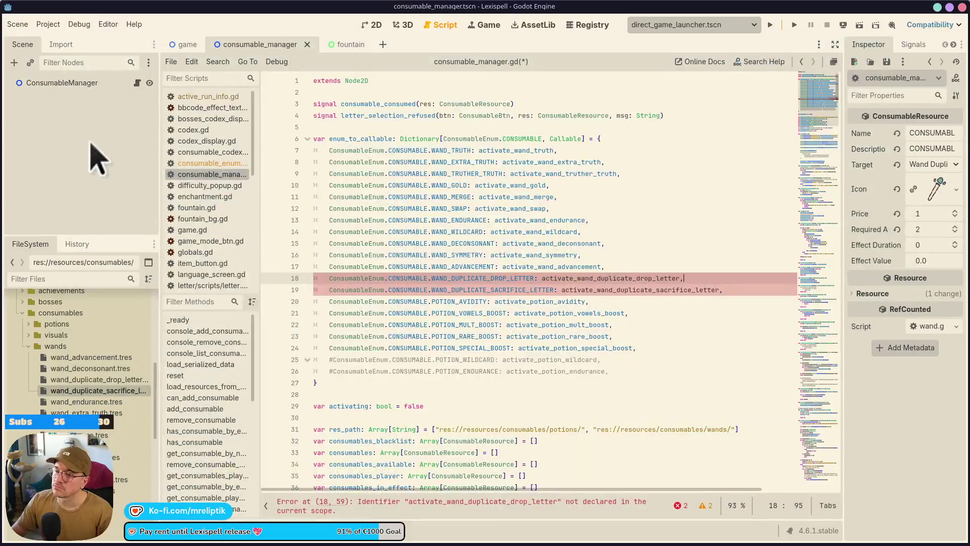
Paste the copied callable names on new lines below the activate_wand_advancement function
key("Down")
key("End")
key("ctrl+shift+Left")
key("ctrl+shift+Left")
key("ctrl+shift+Left")
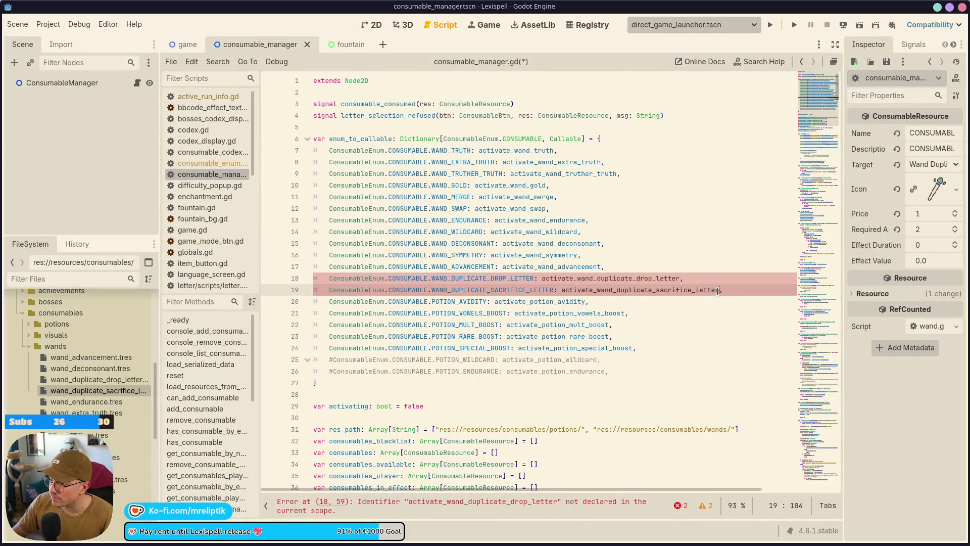
left_click(551, 268, "ctrl")
scroll(394, 300, "down", 4)
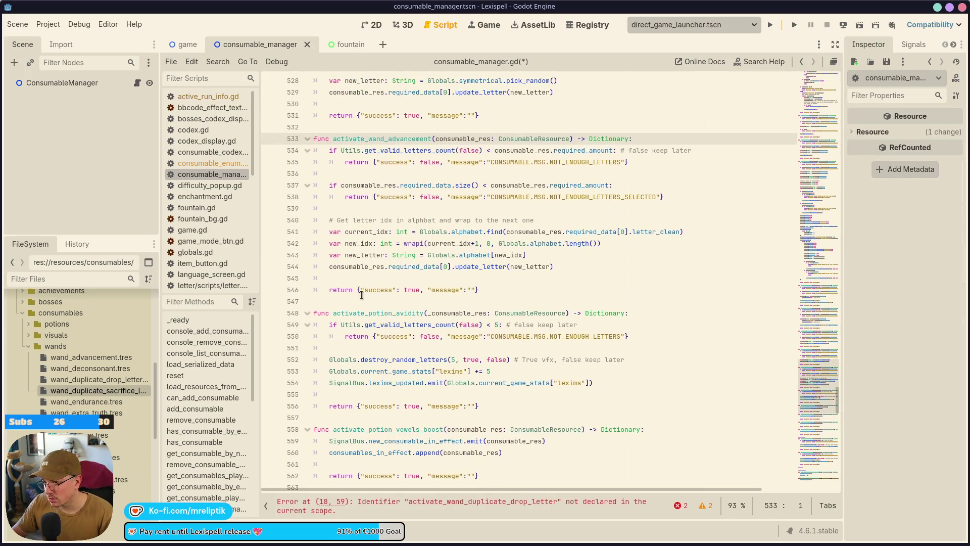
left_click(337, 301)
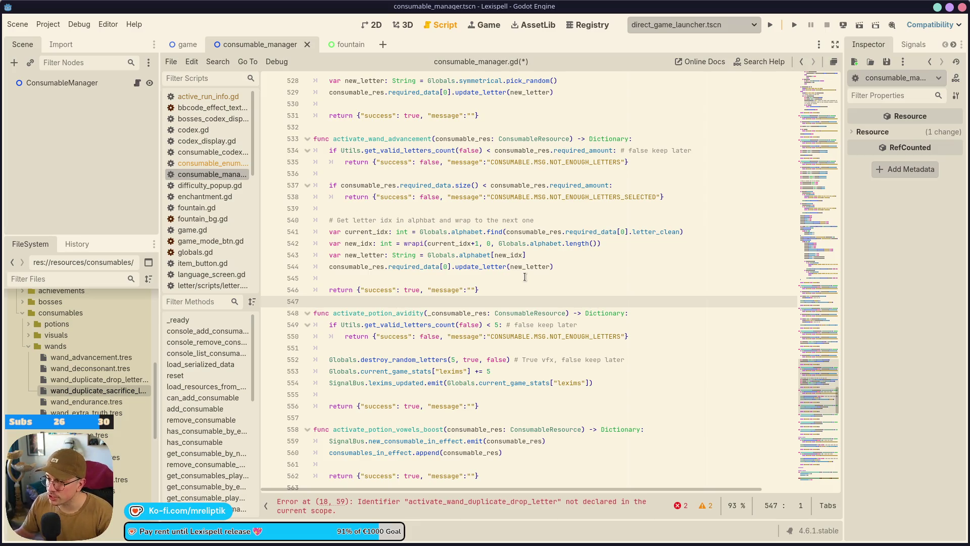
key("Return")
key("Return")
key("Up")
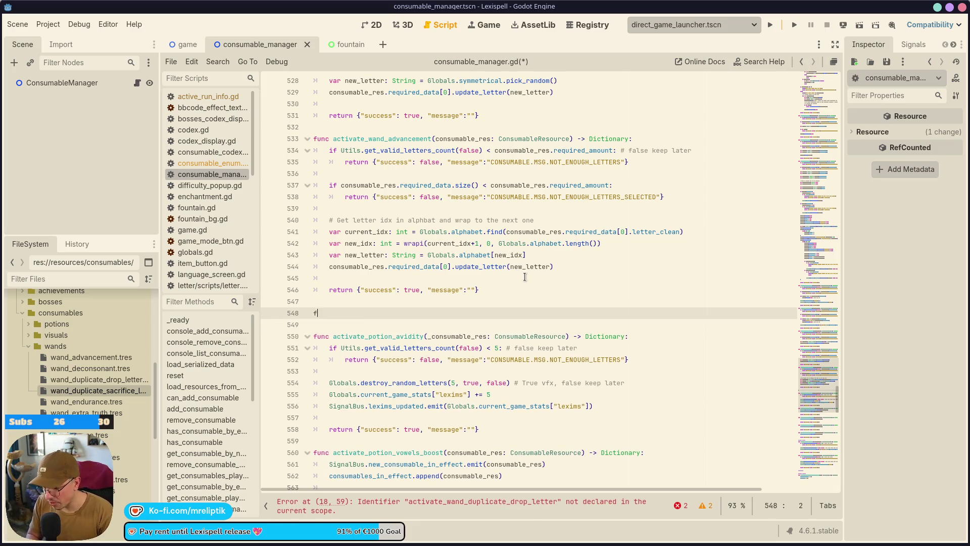
type("activate_wand_duplicate_drop_letter, \tConsumableEnum.CONSUMABLE.WAND_DUPLICATE_SACRIFICE_LETTER: activate_wand_duplicate_sacrifice_letter,")
Strip the enum prefix from the pasted names and start them as func declarations
key("Up")
key("Up")
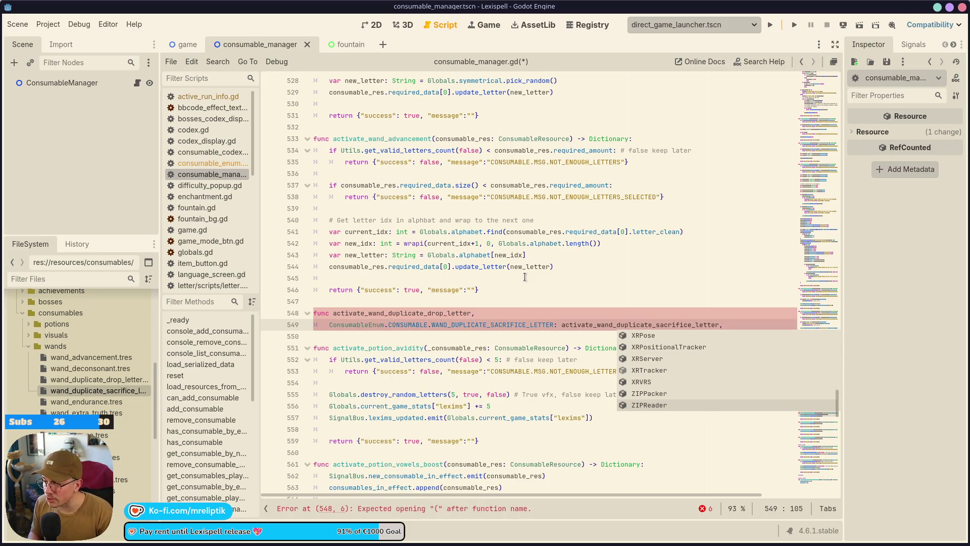
key("Escape")
key("ctrl+shift+Left")
key("ctrl+shift+Left")
key("ctrl+shift+Left")
key("BackSpace")
key("BackSpace")
key("Return")
type("func activate_wand_duplicate_sacrifice_letter")
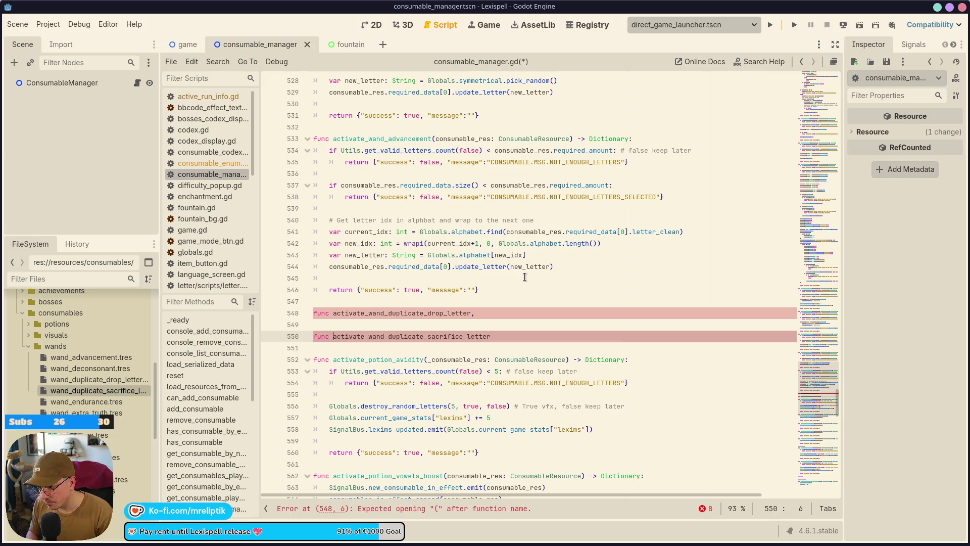
Finish activate_wand_duplicate_drop_letter as '() -> void:' with a pass body and save
key("Up")
key("Up")
key("ctrl+Right")
key("BackSpace")
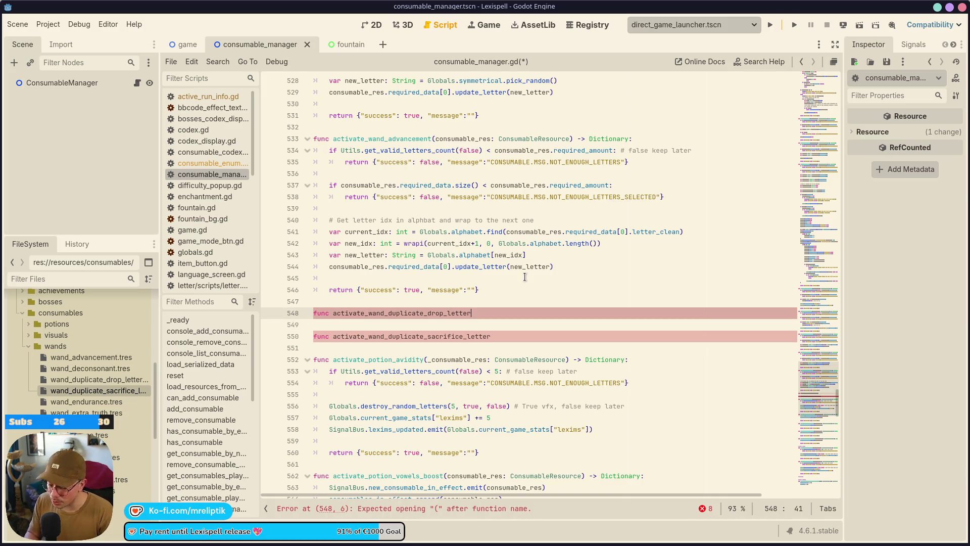
type("() -> void:")
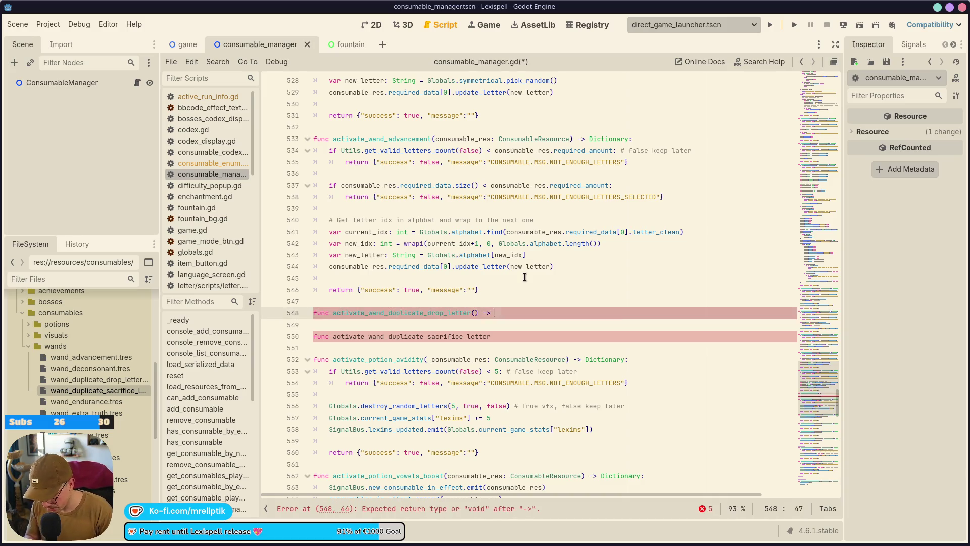
key("Return")
type("pass")
key("ctrl+s")
Give activate_wand_duplicate_sacrifice_letter '() -> void:' with a pass body and save
key("Down")
key("Down")
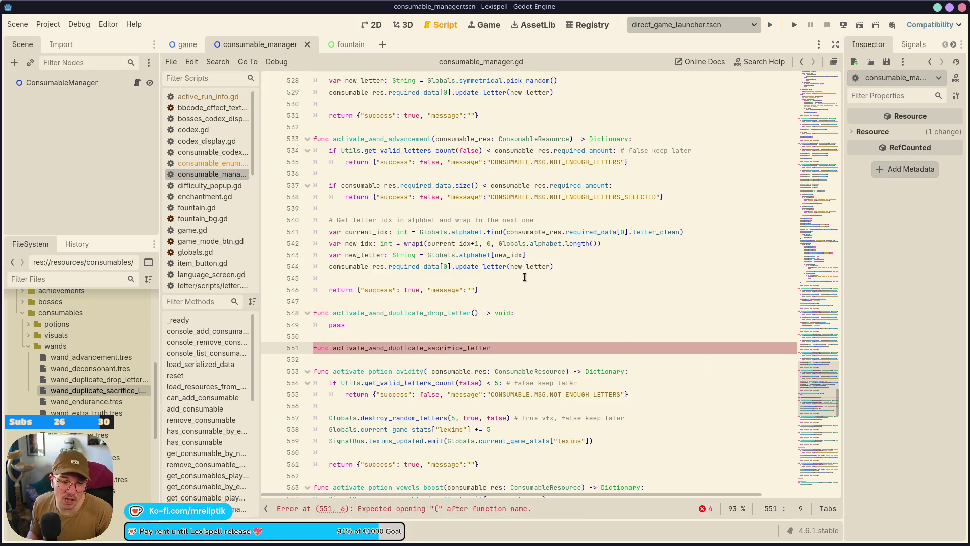
key("Down")
key("Down")
key("Home")
key("Up")
key("Up")
key("End")
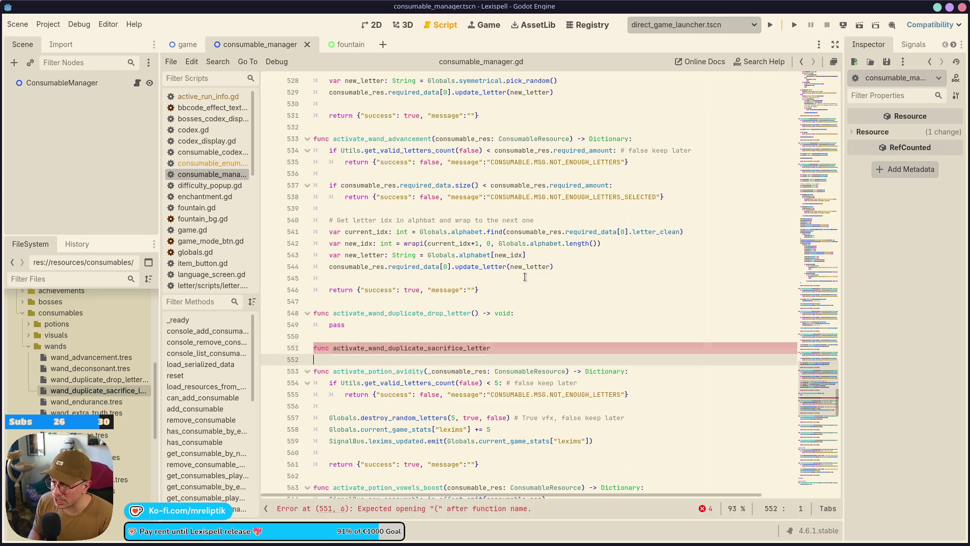
type("()")
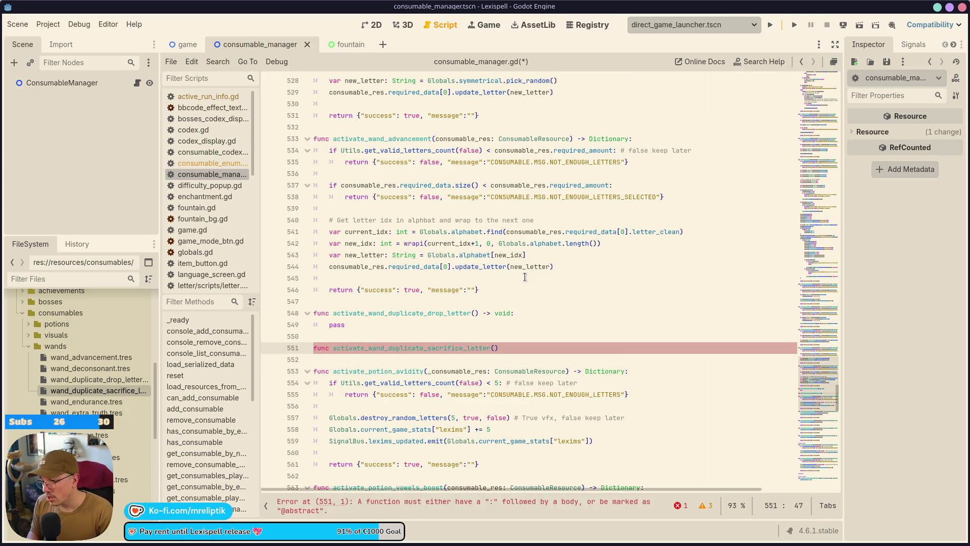
type(" -> void:")
key("Return")
type("pass")
key("ctrl+s")
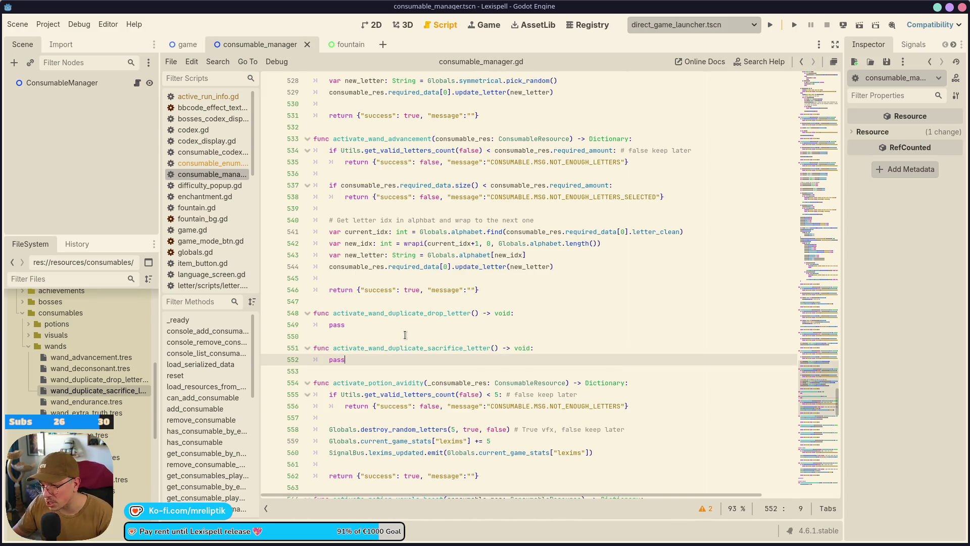
left_click(406, 336)
left_click(408, 325)
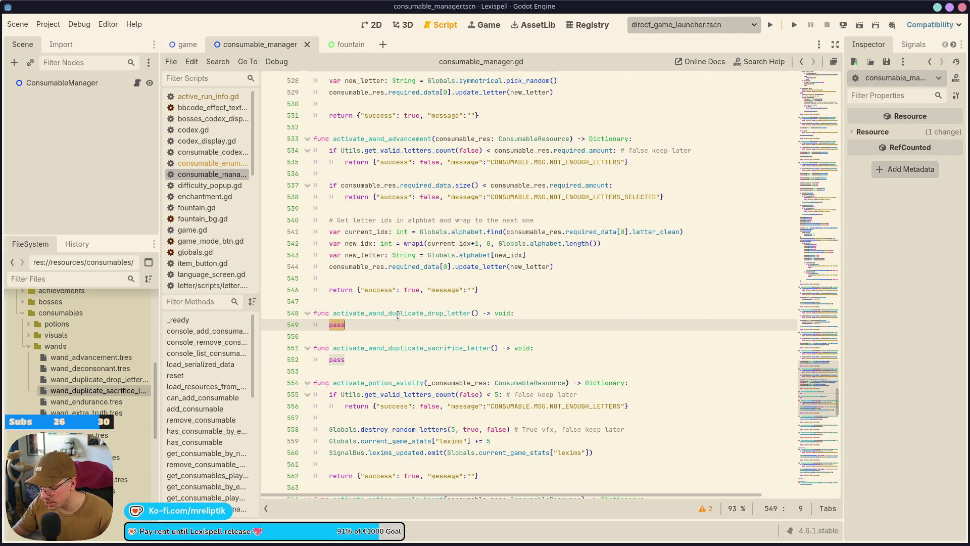
scroll(420, 271, "up", 1)
scroll(420, 271, "up", 6)
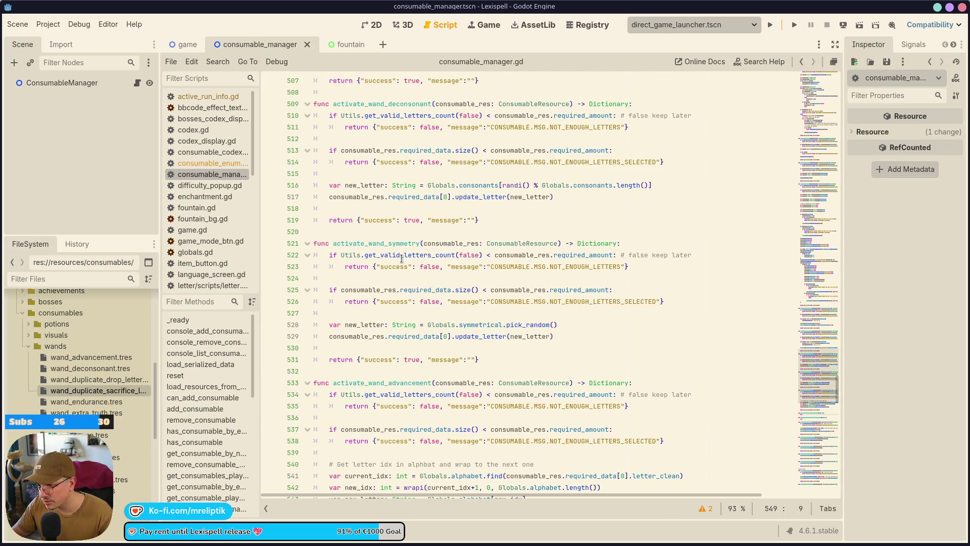
scroll(424, 303, "down", 2)
left_click(576, 257)
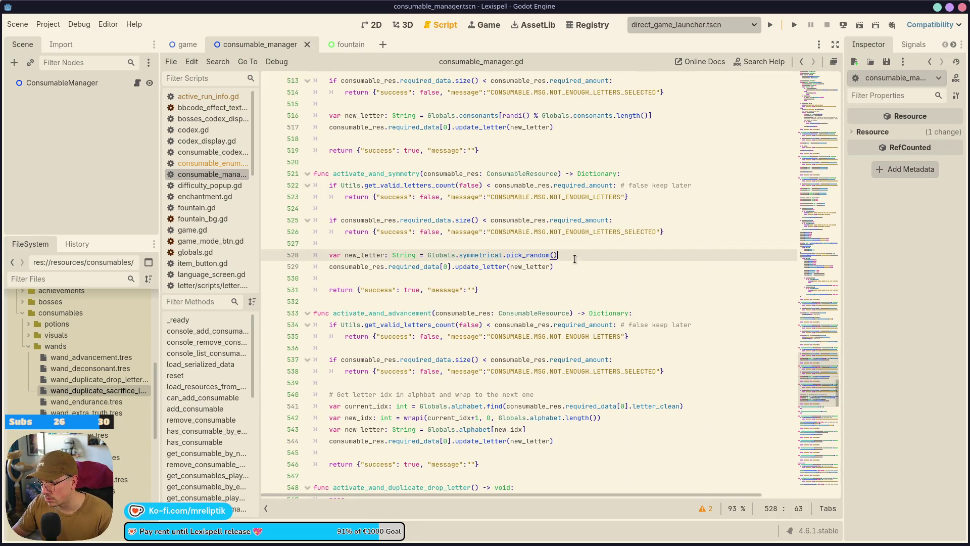
scroll(576, 282, "up", 12)
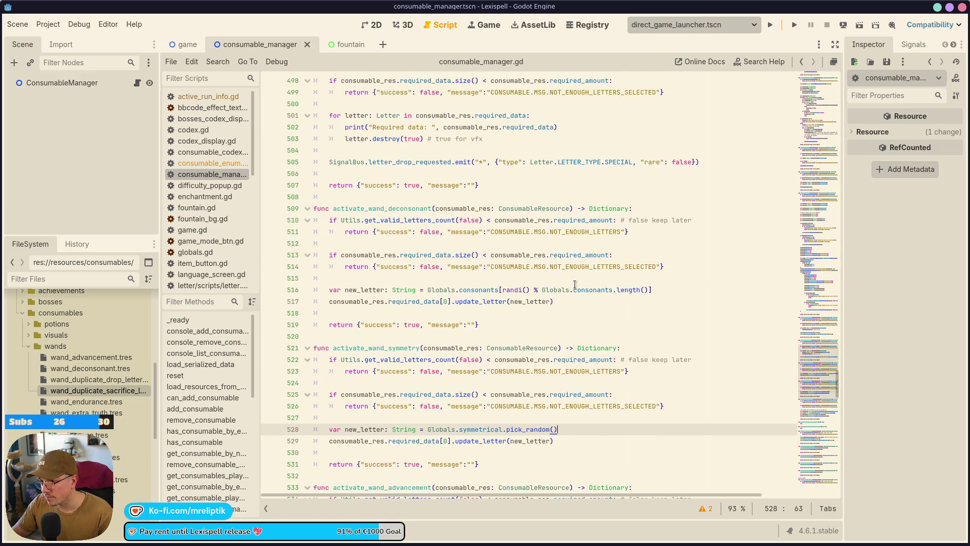
scroll(574, 285, "up", 11)
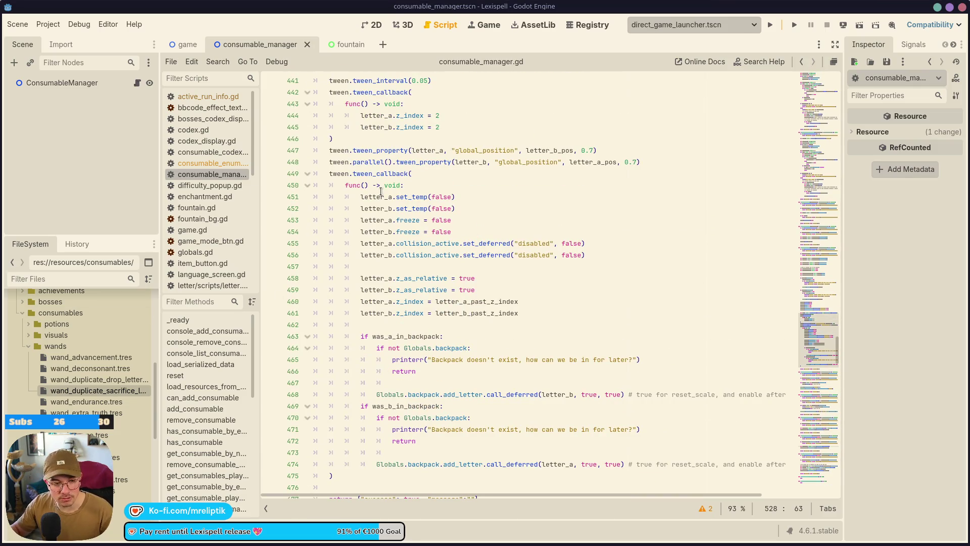
mouse_move(381, 192)
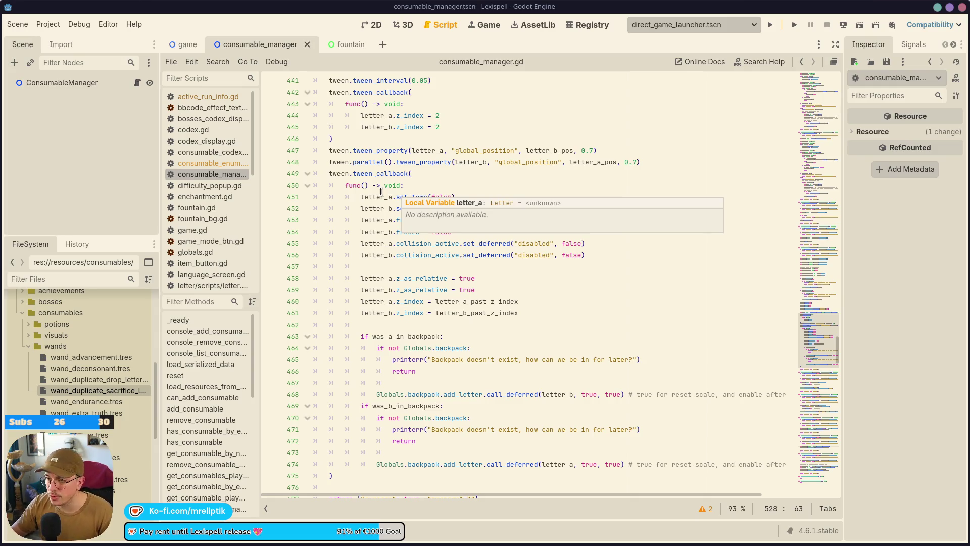
mouse_move(454, 544)
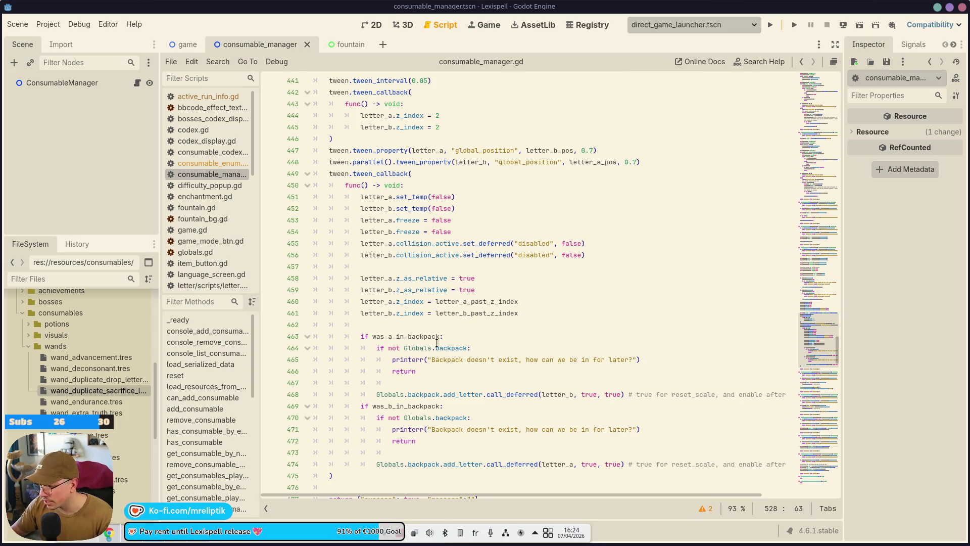
mouse_move(470, 302)
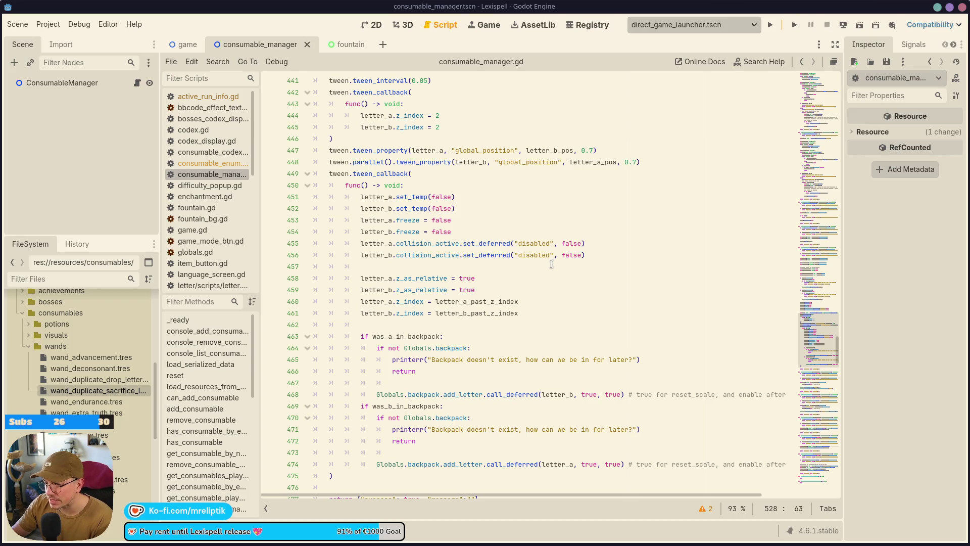
mouse_move(434, 526)
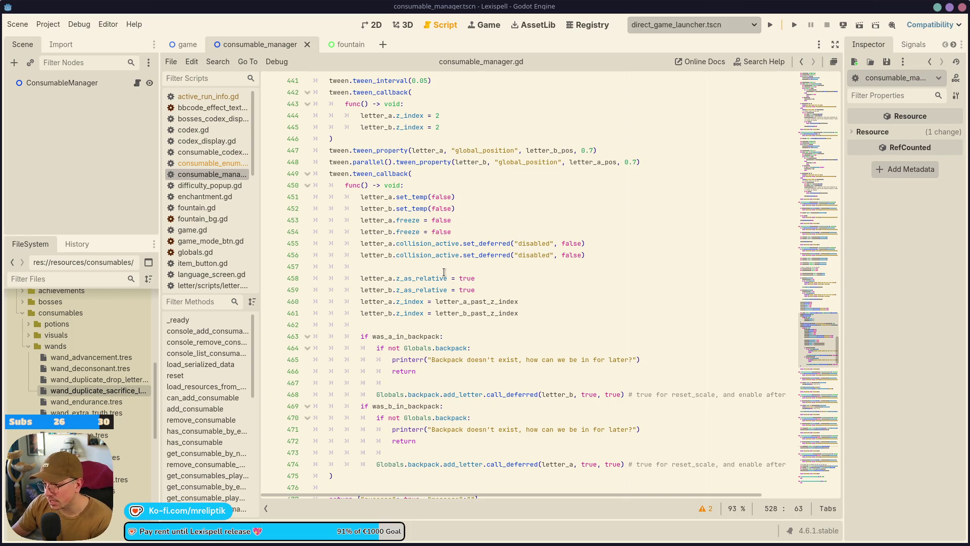
mouse_move(458, 238)
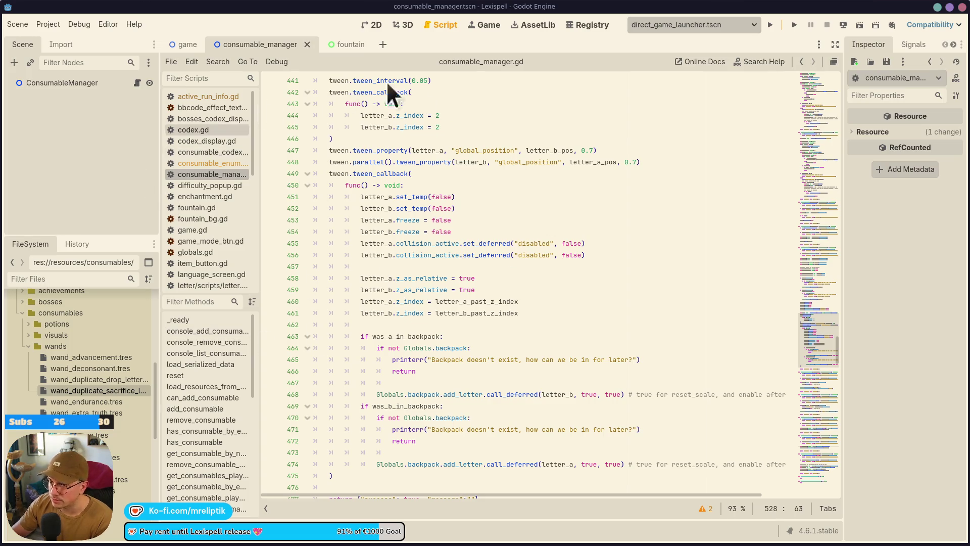
scroll(495, 324, "up", 3)
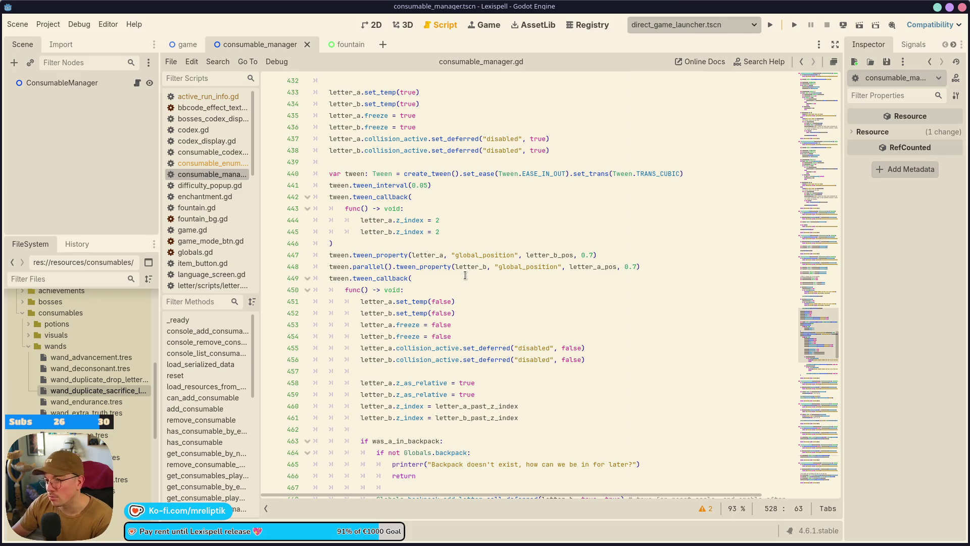
mouse_move(442, 267)
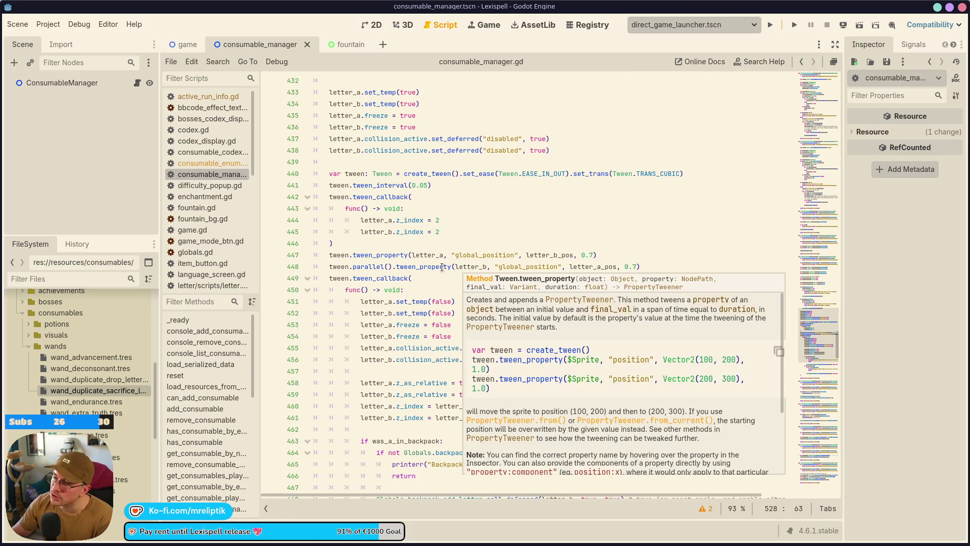
scroll(500, 253, "up", 3)
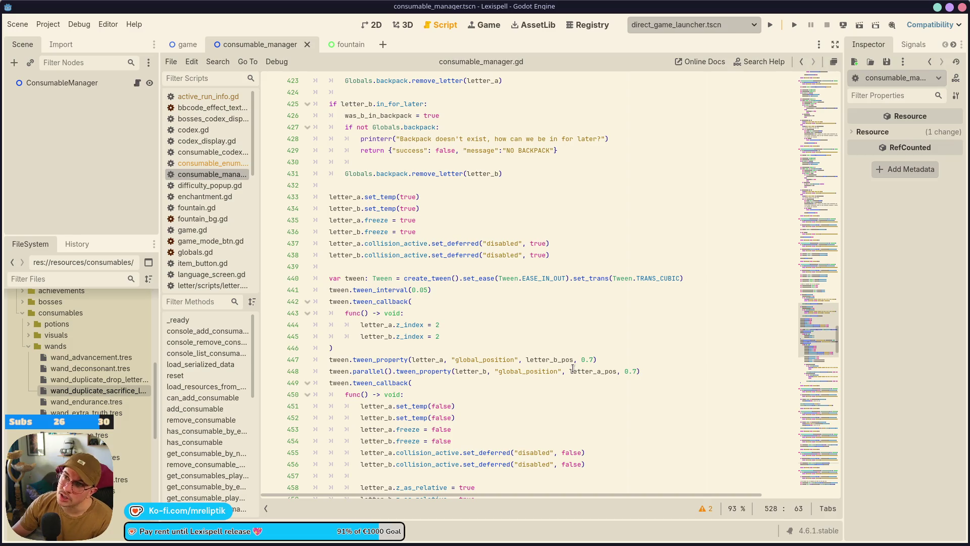
mouse_move(573, 368)
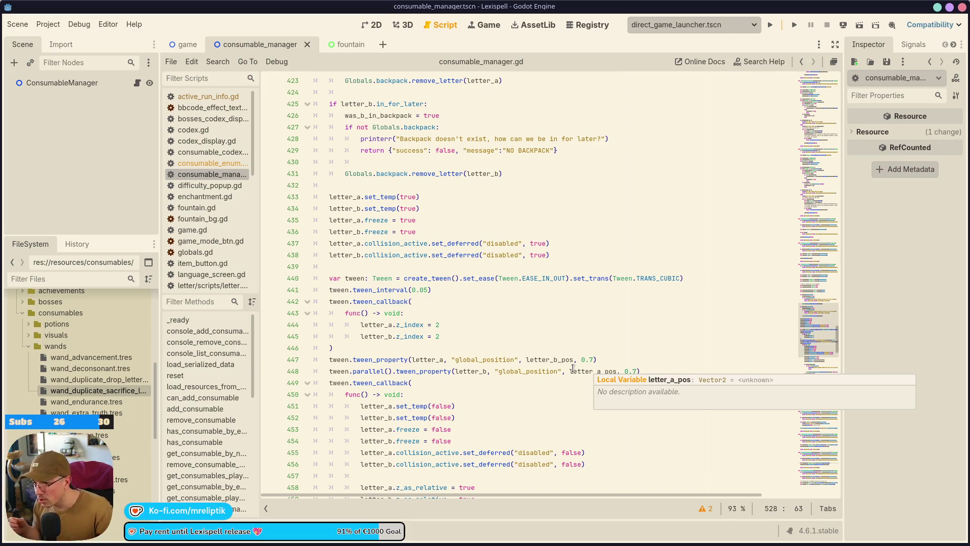
scroll(570, 347, "up", 15)
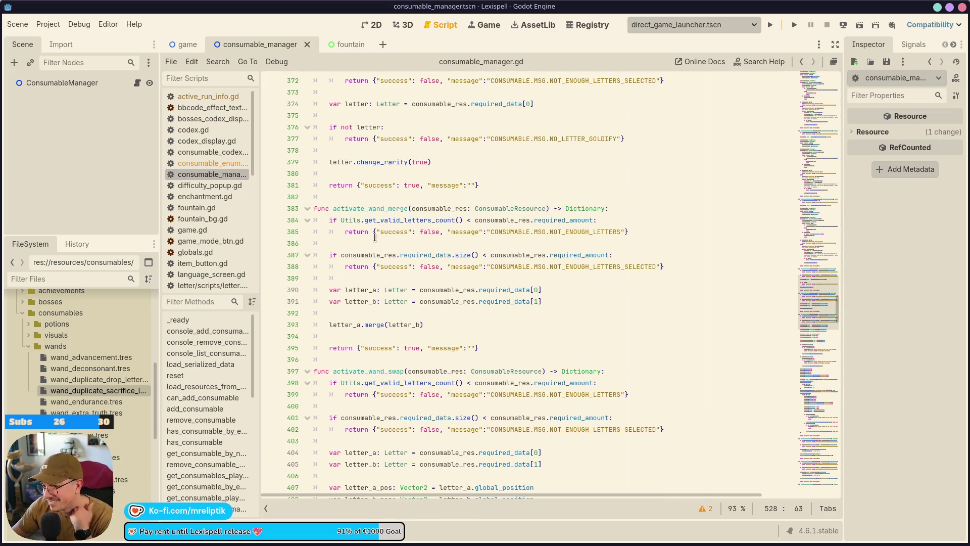
left_click_drag(329, 221, 494, 345)
key("ctrl+c")
Replace the pass stubs in both duplicate wand functions with the copied letter-merge code
scroll(494, 345, "down", 20)
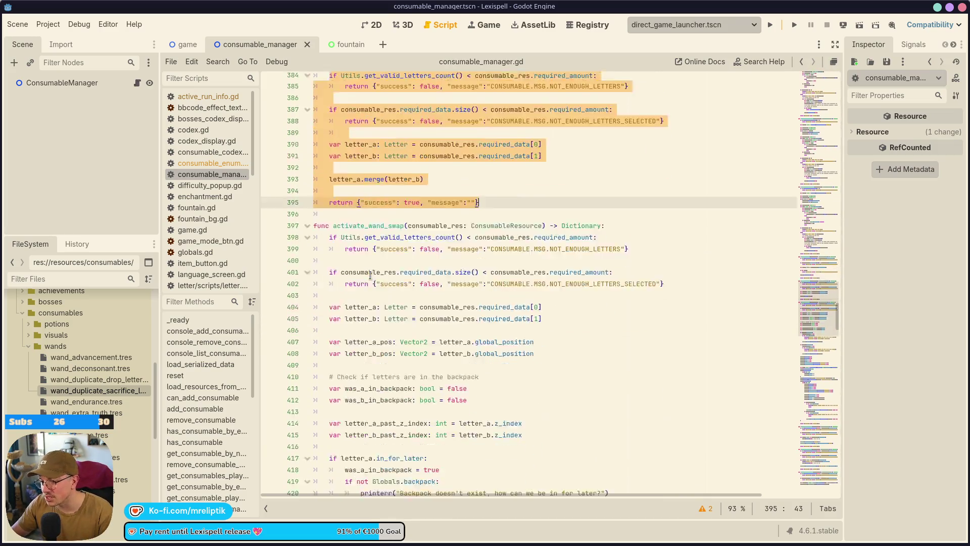
scroll(403, 289, "down", 13)
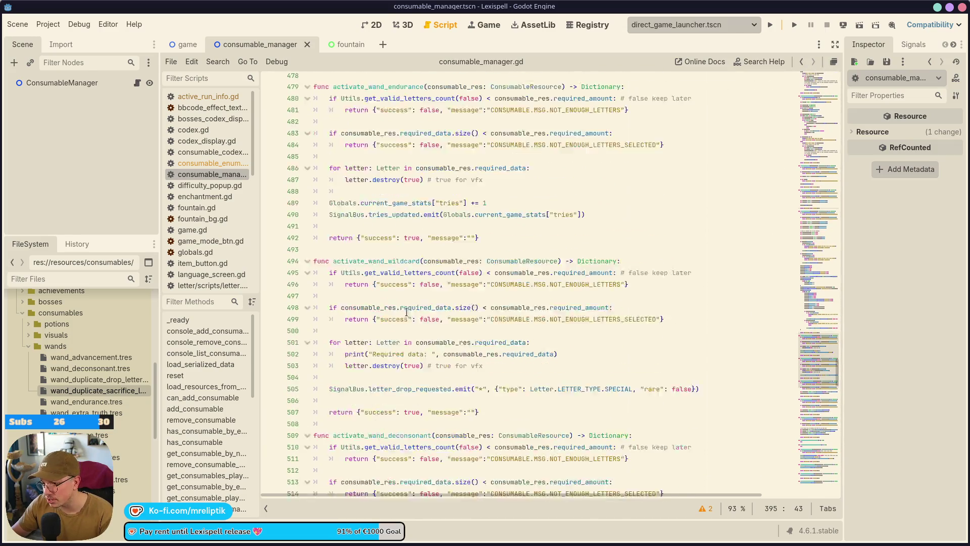
scroll(403, 309, "down", 6)
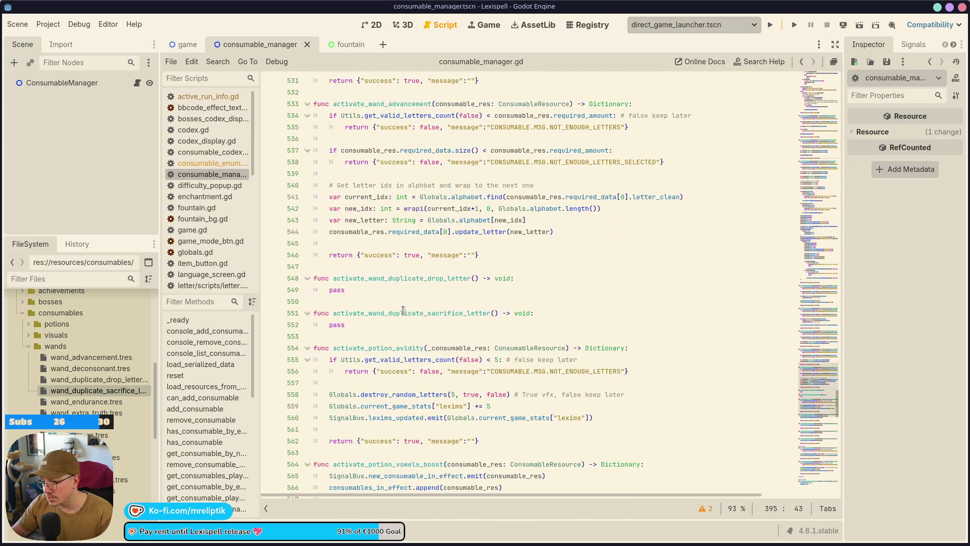
left_click(377, 288)
left_click(362, 326)
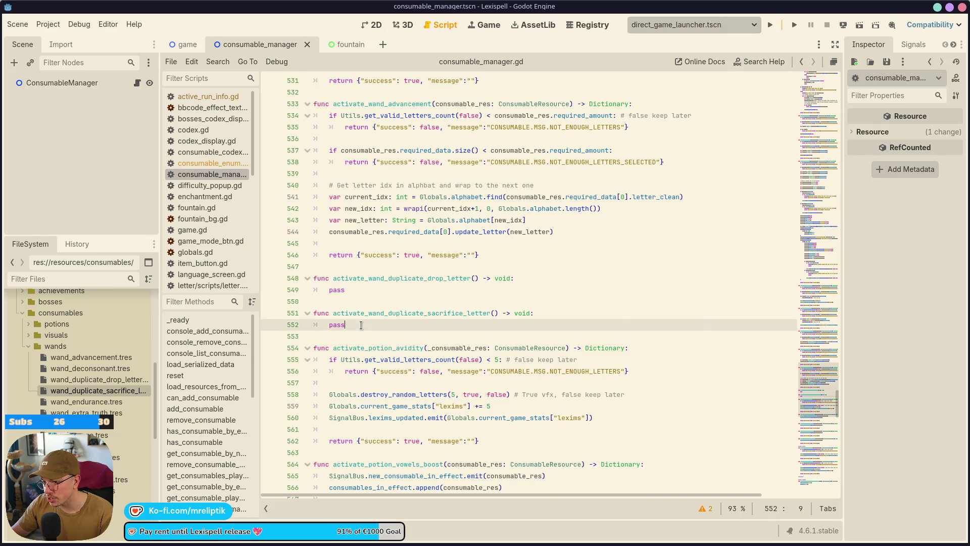
key("shift+Home")
key("ctrl+v")
left_click(366, 290)
key("shift+Home")
key("ctrl+v")
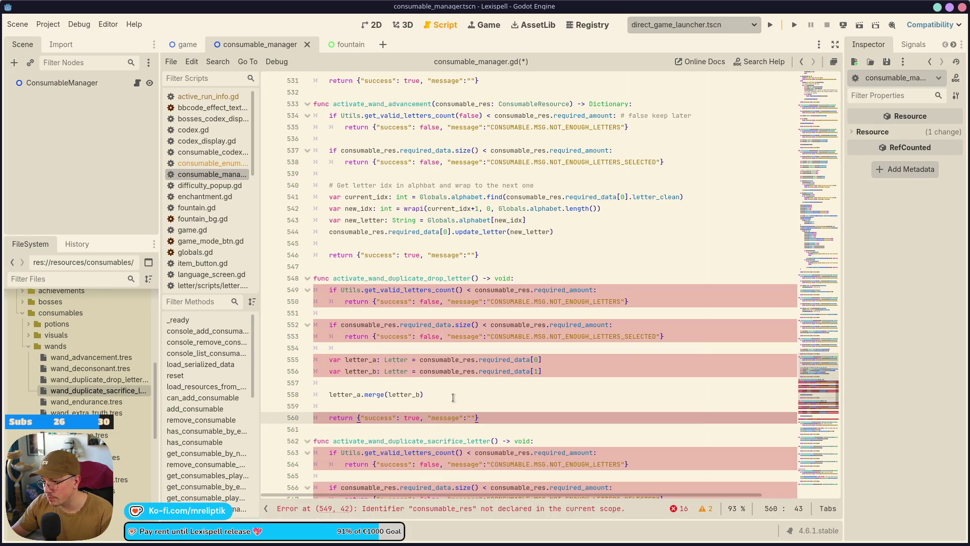
Add the consumable_res: ConsumableResource parameter to both functions and change their return type to Dictionary
left_click(485, 397)
left_click(489, 280)
double_click(487, 290)
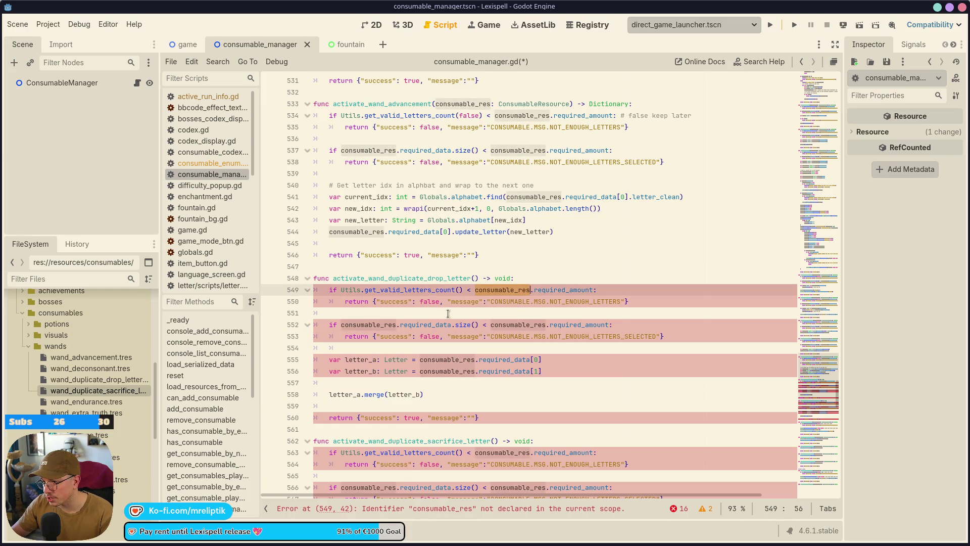
left_click_drag(571, 105, 435, 104)
key("ctrl+c")
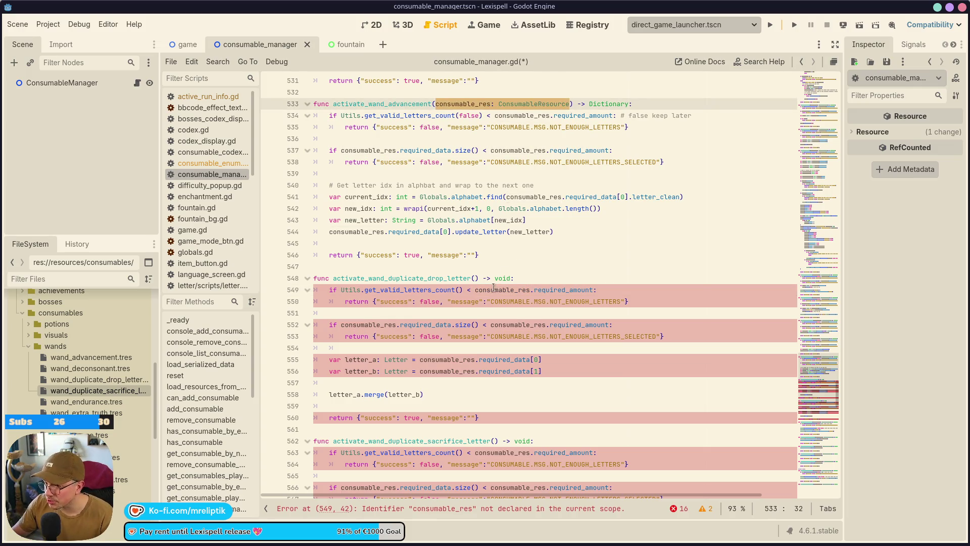
left_click(476, 278)
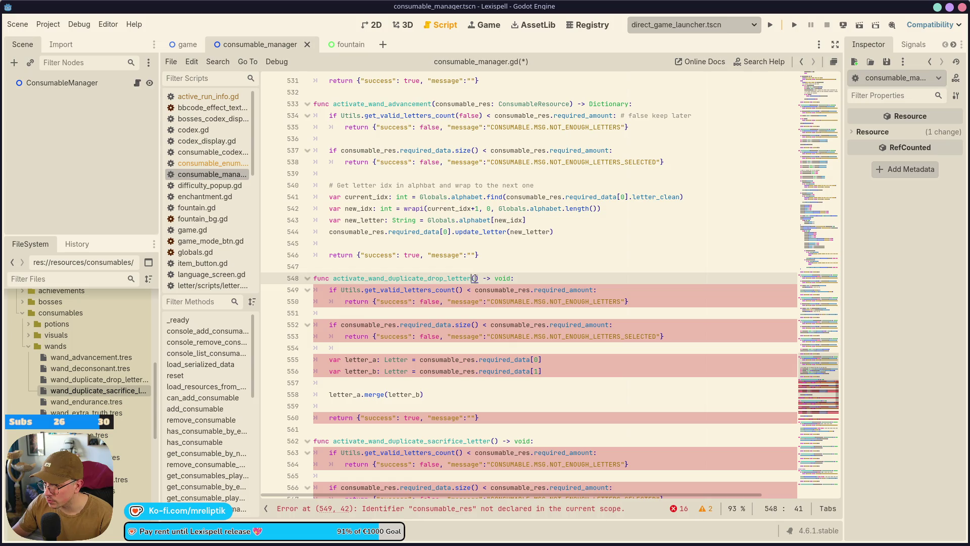
left_click(496, 441)
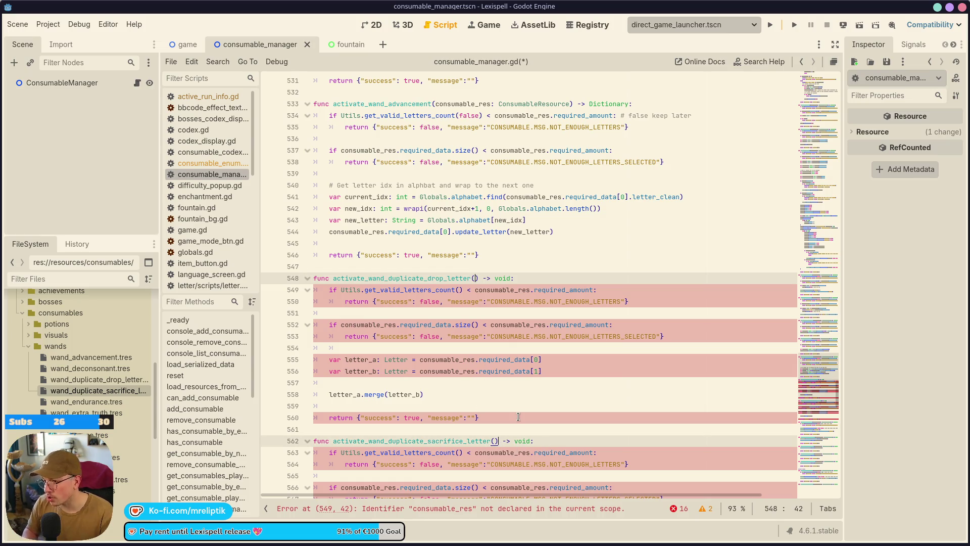
key("Escape")
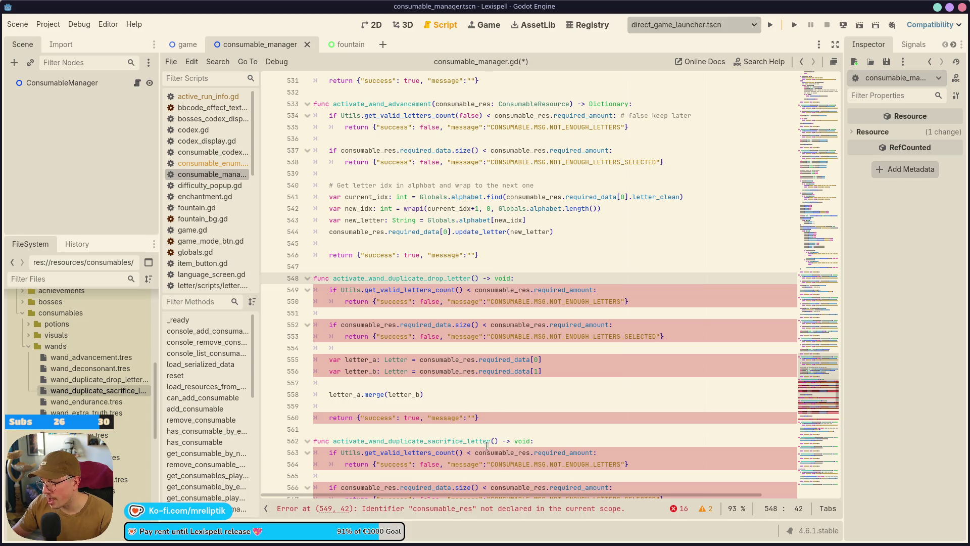
left_click(495, 440, "alt")
key("ctrl+v")
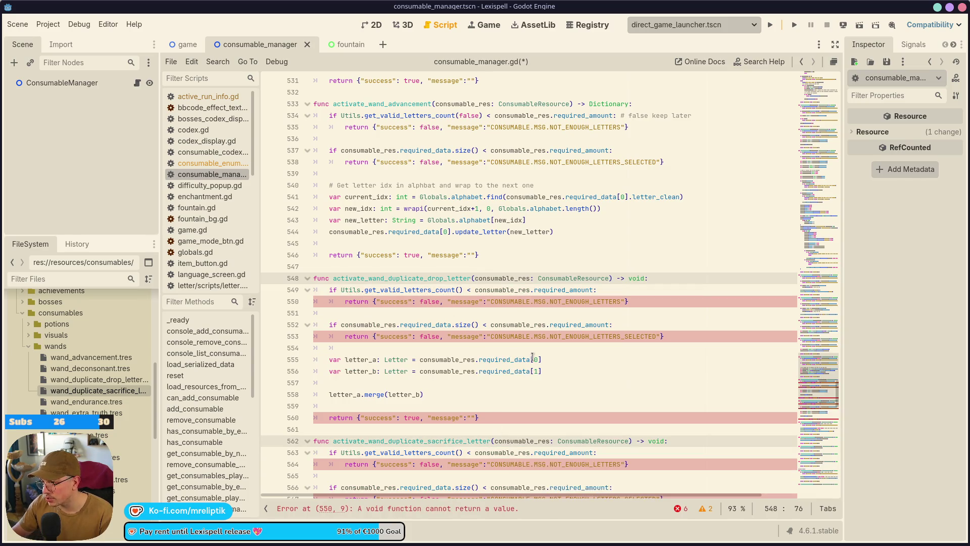
key("BackSpace")
key("BackSpace")
key("BackSpace")
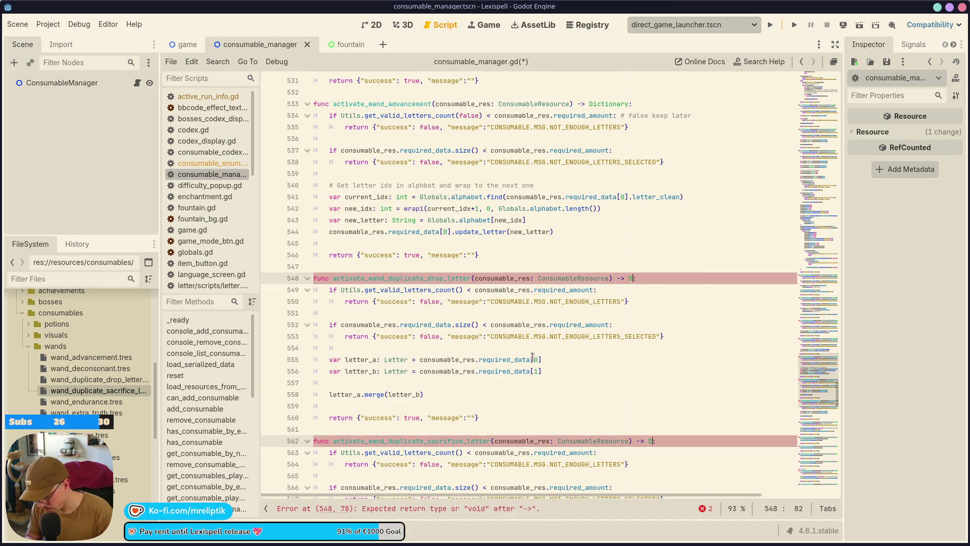
type("ictionary")
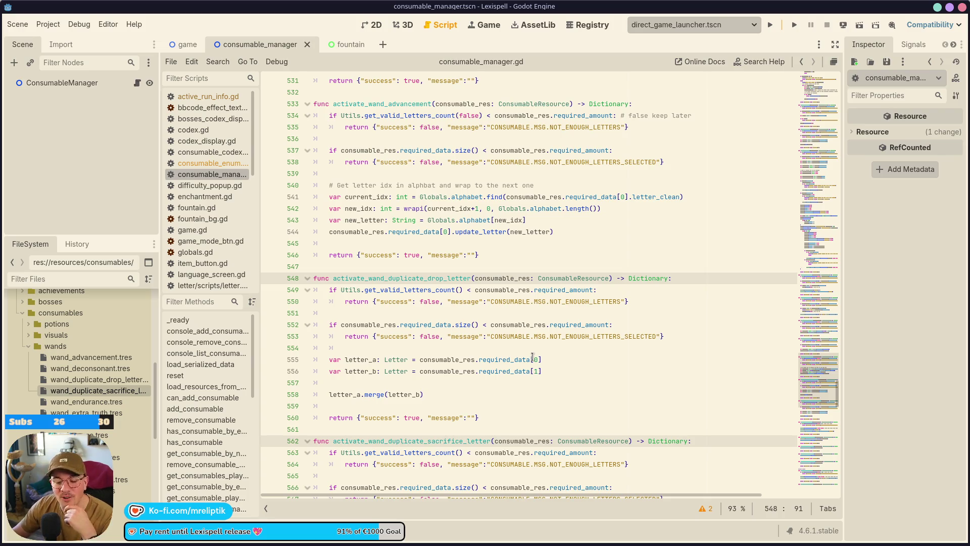
Delete the var letter_b declaration line from the drop-letter function
left_click(543, 371)
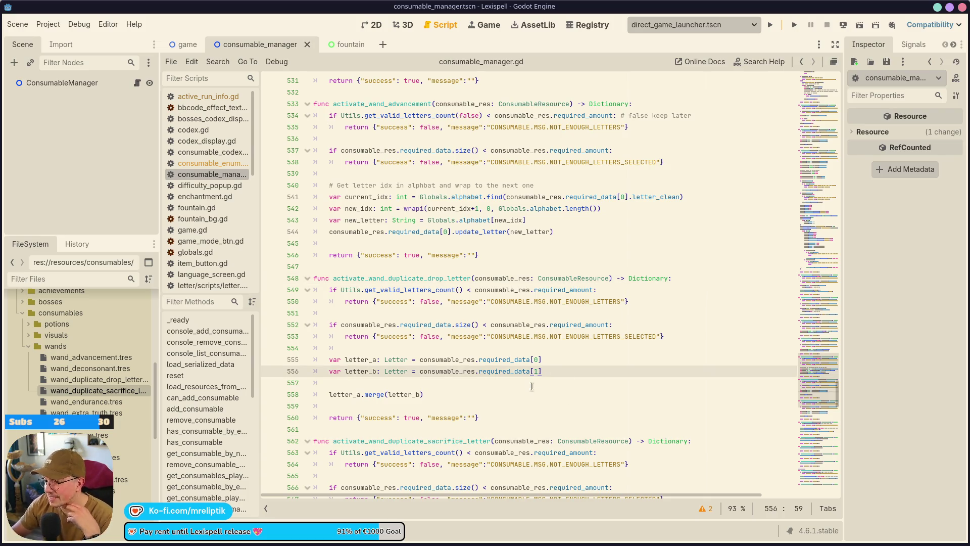
double_click(398, 278)
scroll(465, 331, "down", 7)
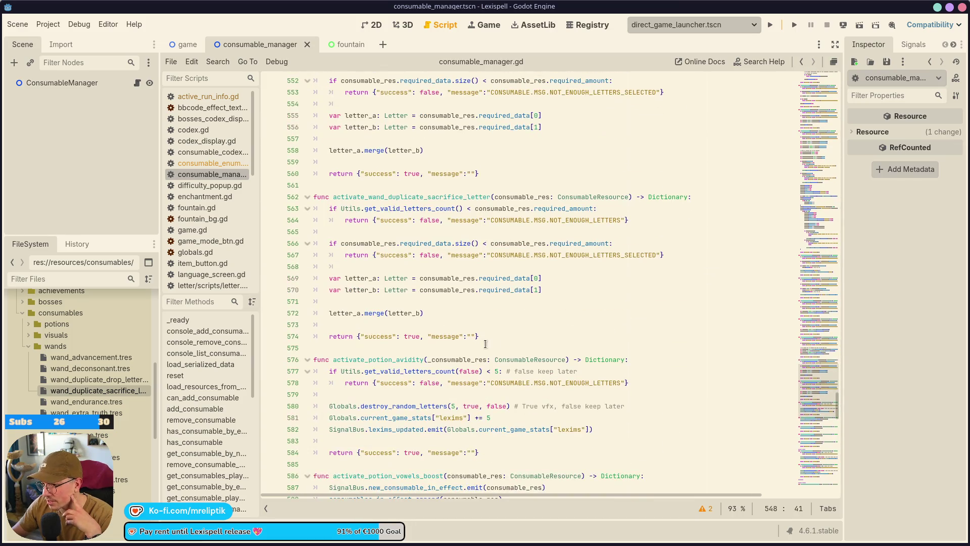
double_click(434, 208)
left_click(445, 196)
double_click(445, 197)
left_click(508, 205)
double_click(411, 197)
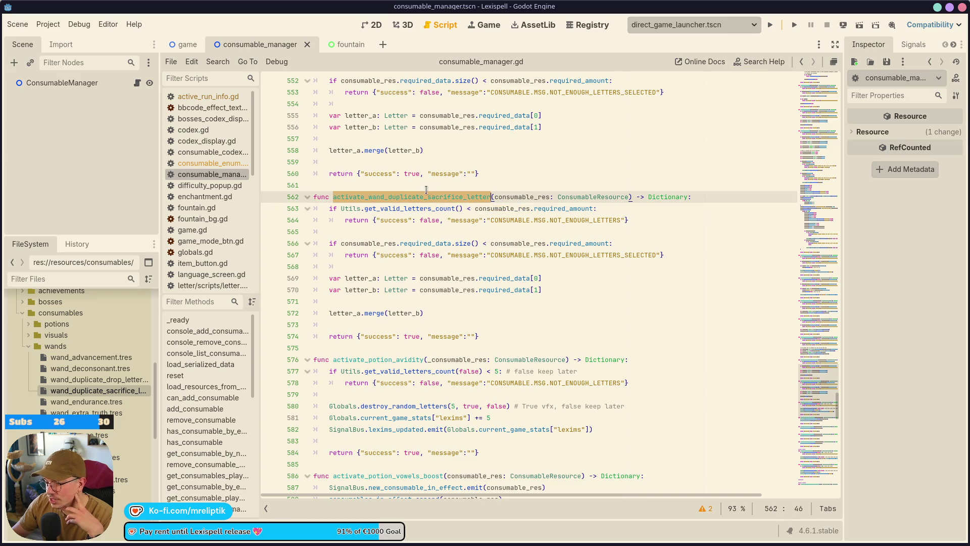
key("alt+Left")
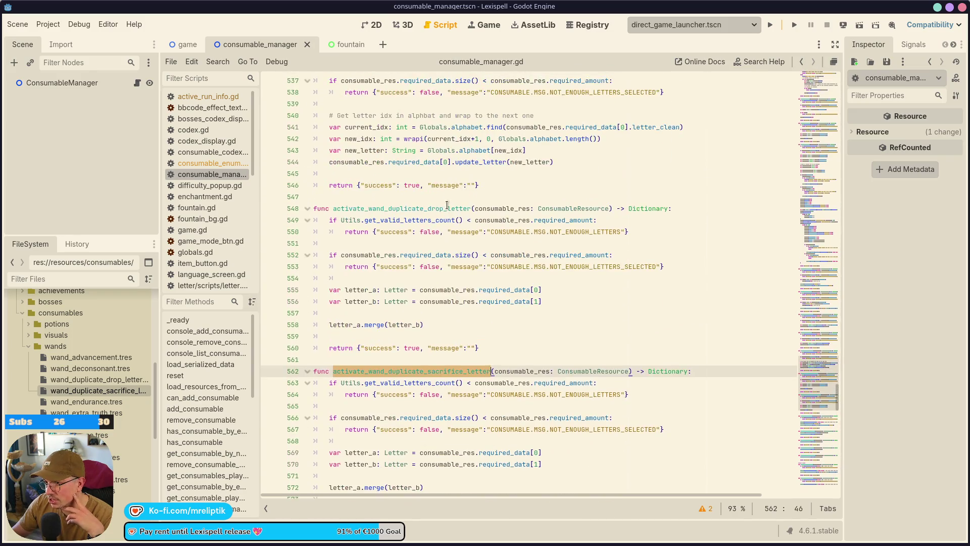
left_click(498, 301)
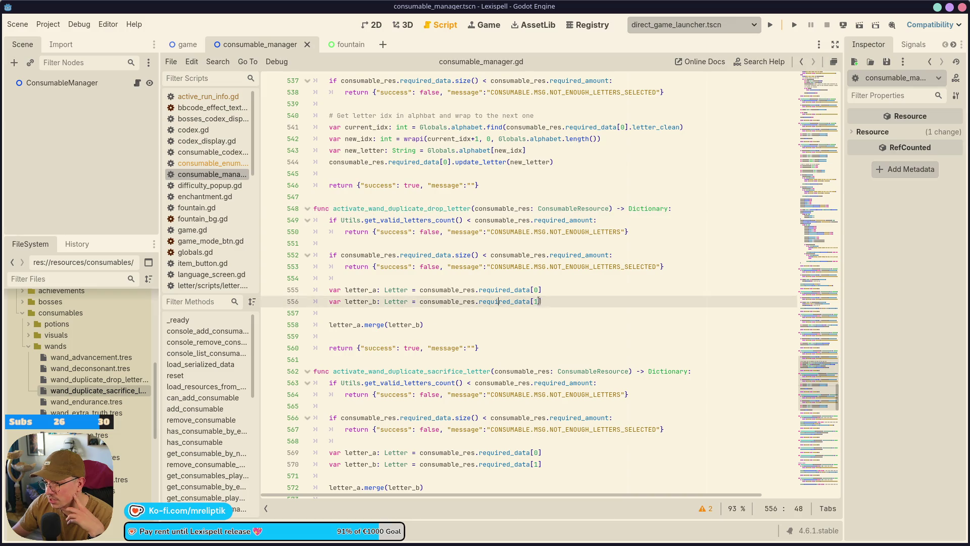
key("ctrl+shift+k")
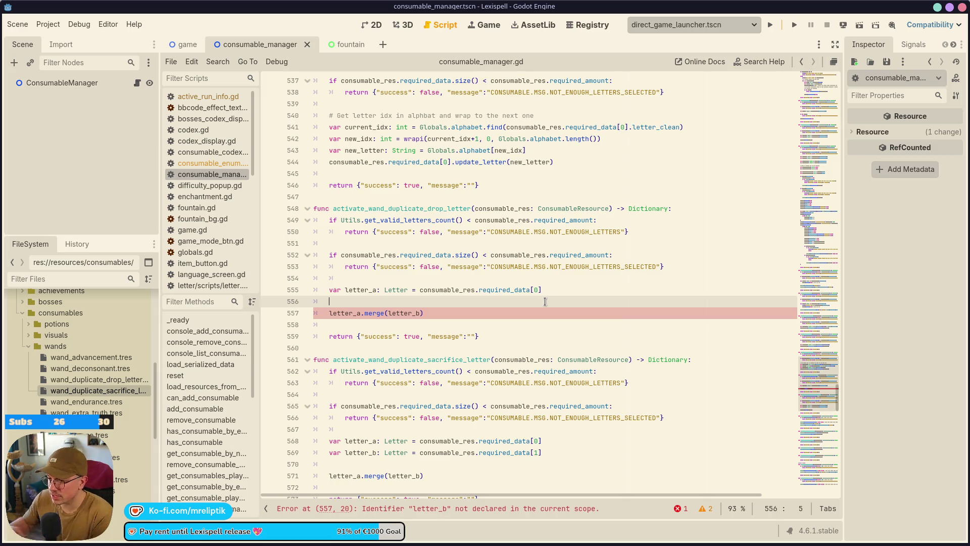
Add a SignalBus.letter_drop_requested.emit() call above the merge line and save
key("Return")
key("Return")
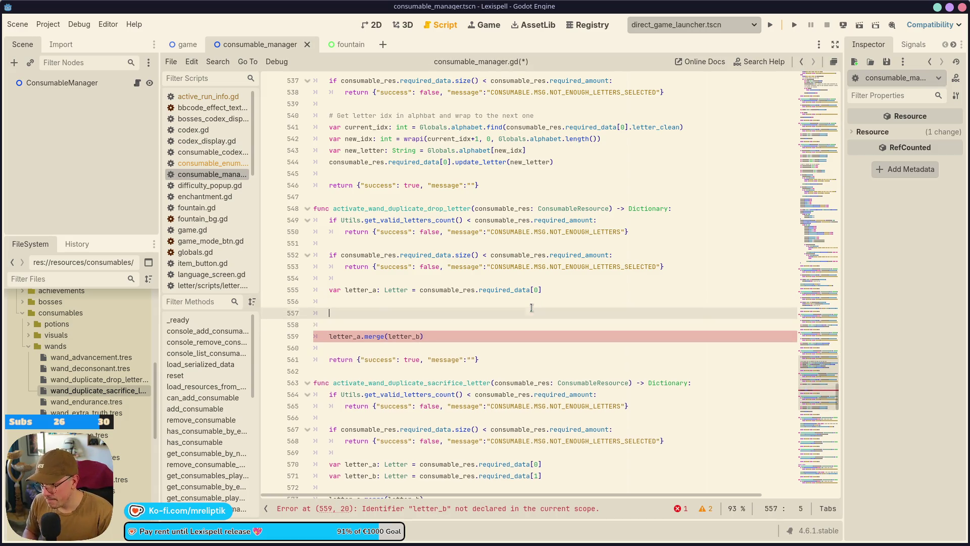
type("SignalBus.")
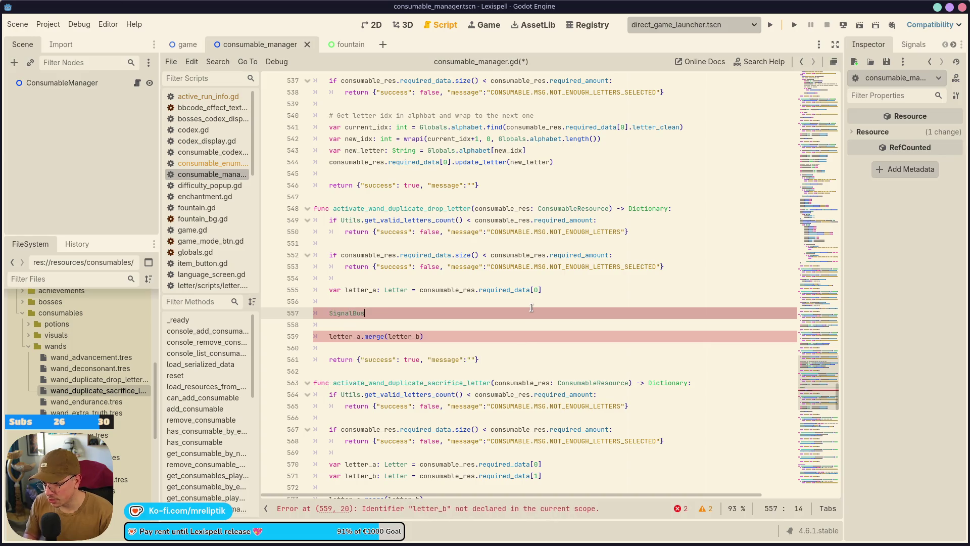
type("require")
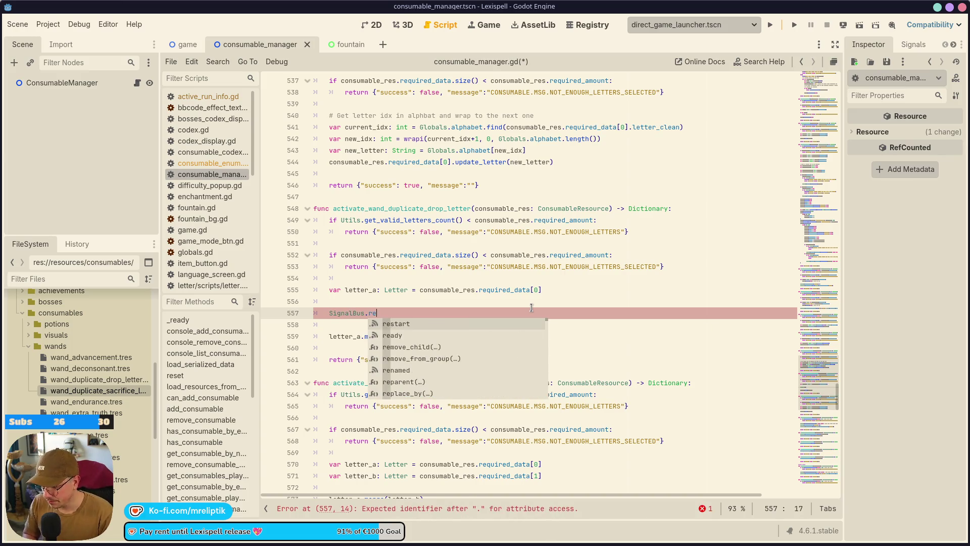
key("BackSpace")
key("BackSpace")
key("BackSpace")
type("est")
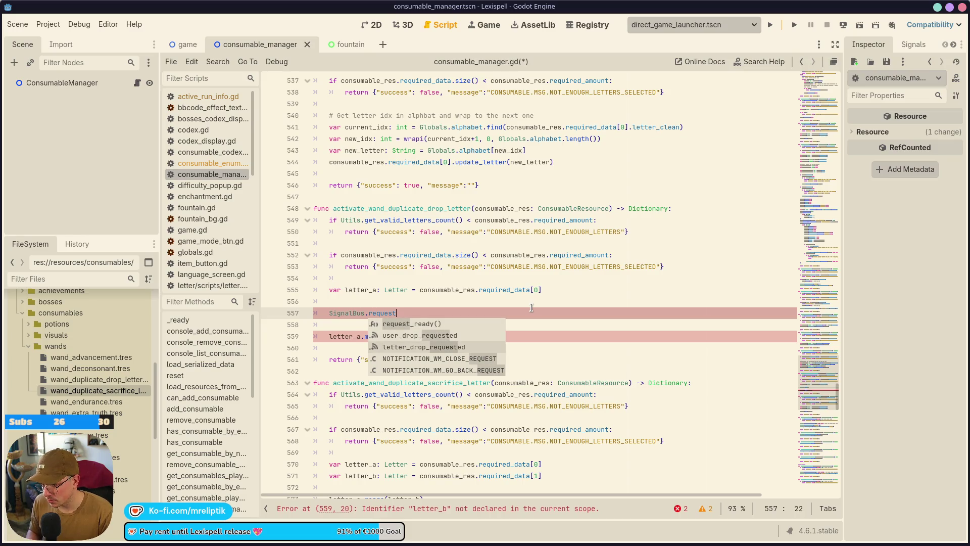
key("Return")
type("em")
key("Return")
key("ctrl+s")
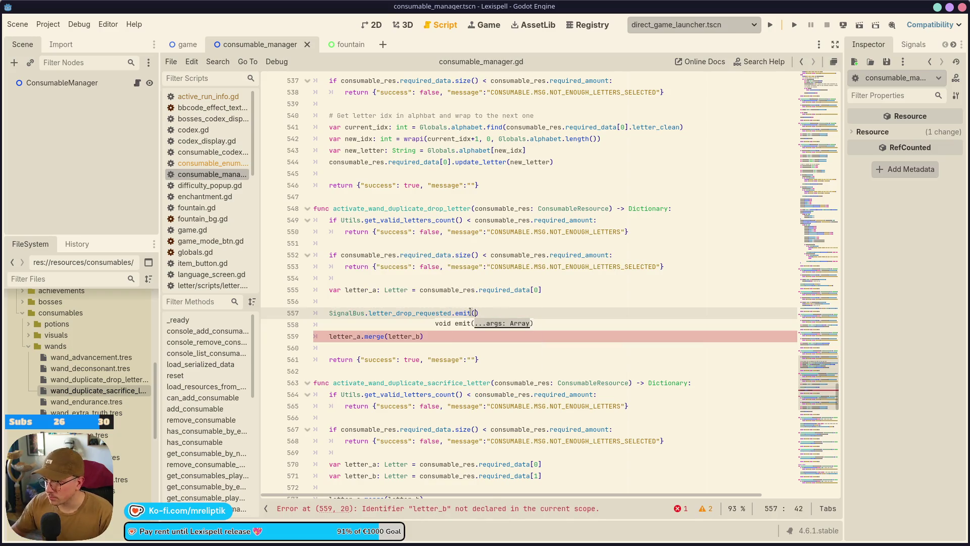
Check the letter_drop_requested definition in signal_bus.gd and search its uses in consumable_manager.gd
left_click(407, 313, "ctrl")
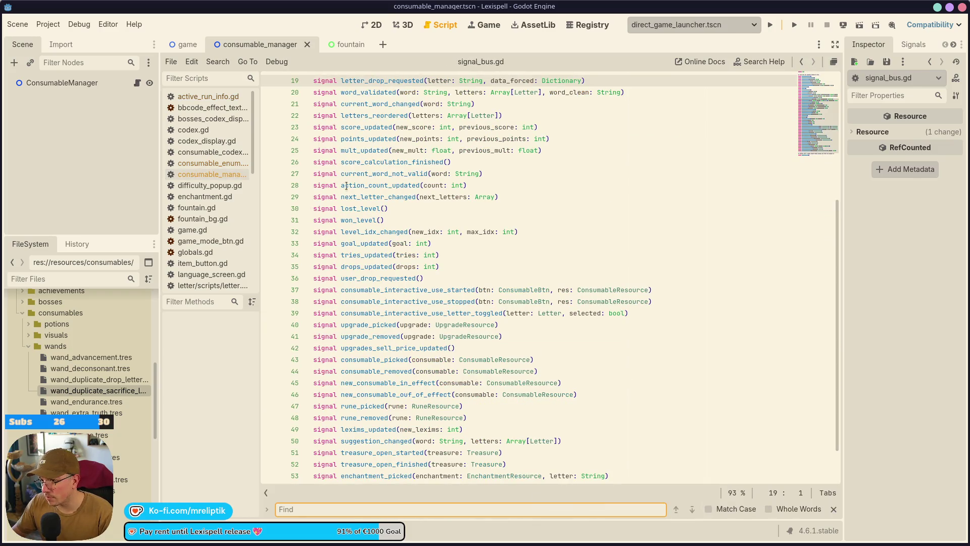
left_click(137, 83)
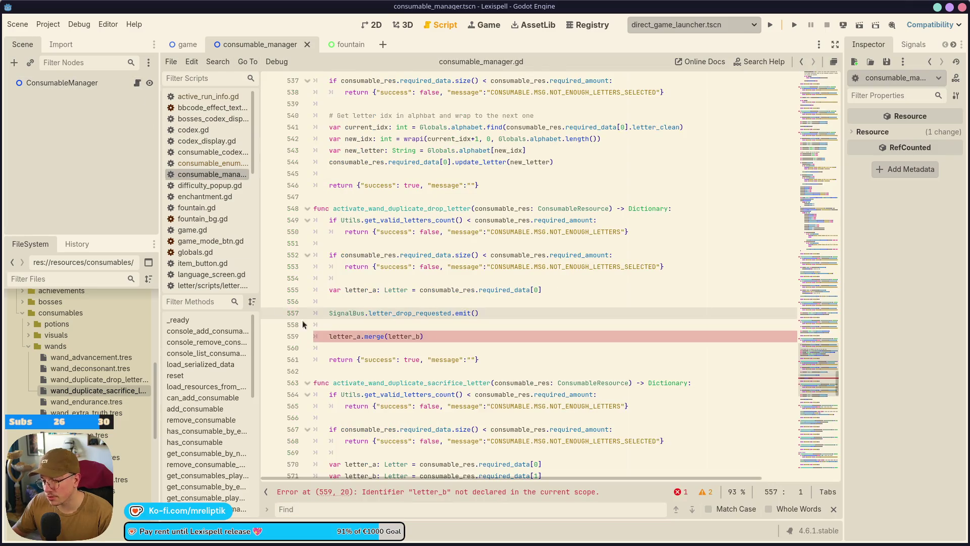
key("ctrl+f")
left_click(400, 311)
key("ctrl+f")
left_click(692, 509)
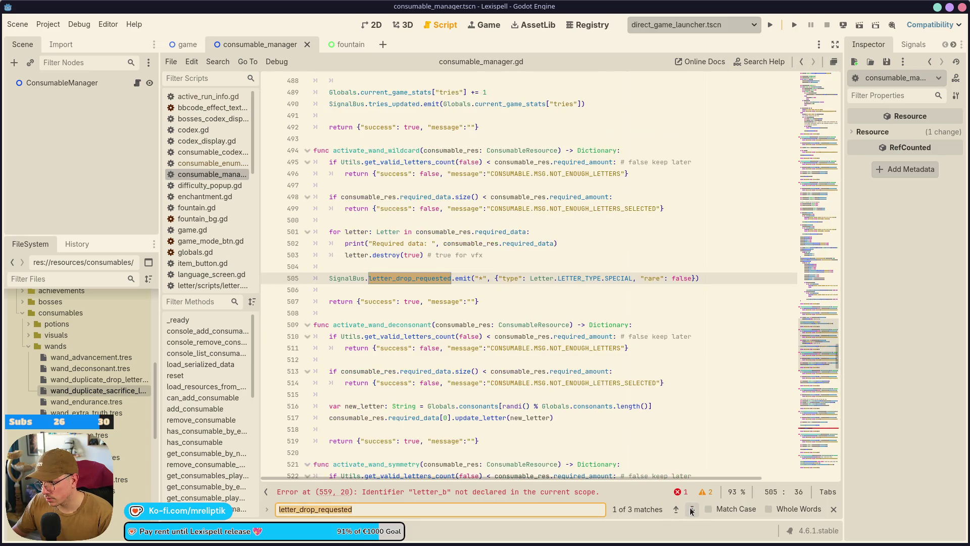
left_click(692, 509)
left_click(692, 510)
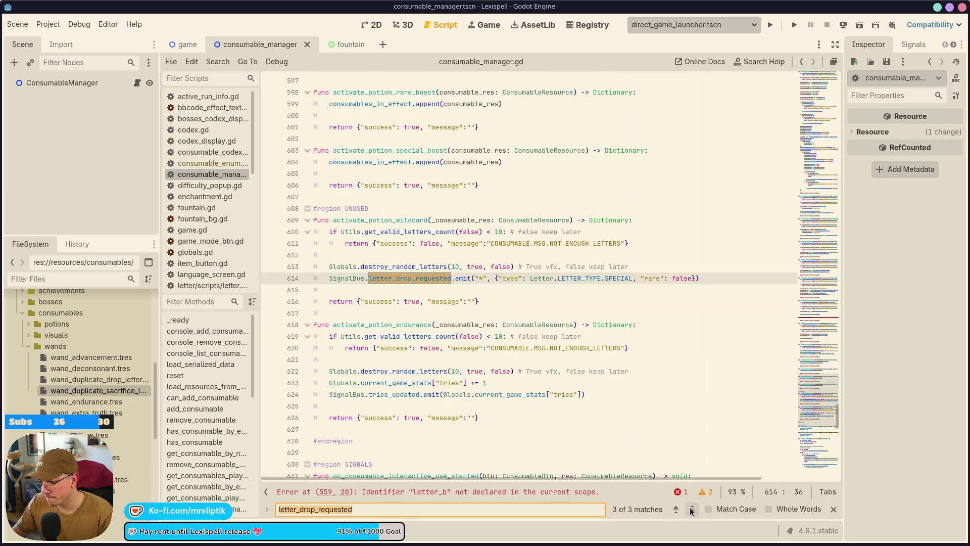
Copy the wildcard emit call's arguments from line 614 and return to the match on line 557
left_click_drag(701, 278, 476, 276)
key("ctrl+c")
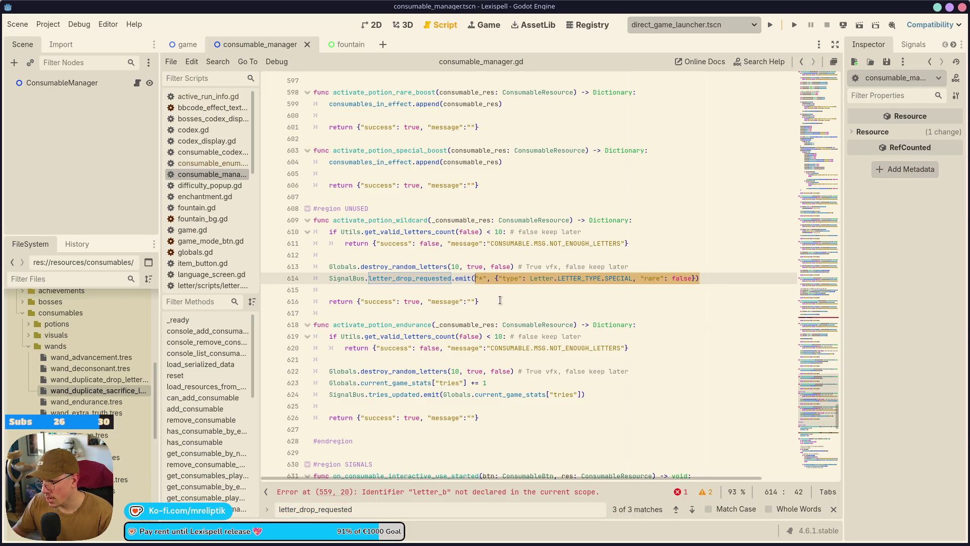
scroll(468, 334, "up", 3)
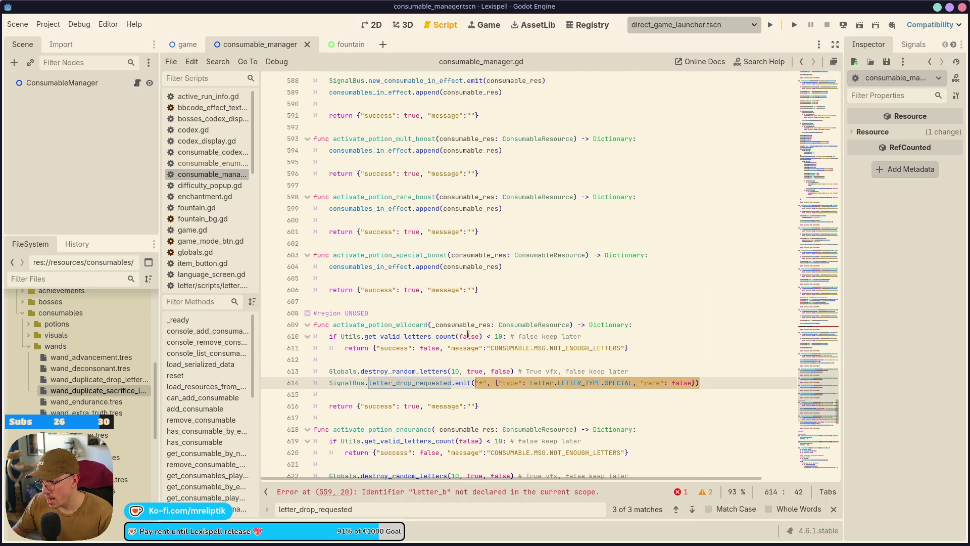
scroll(455, 292, "down", 3)
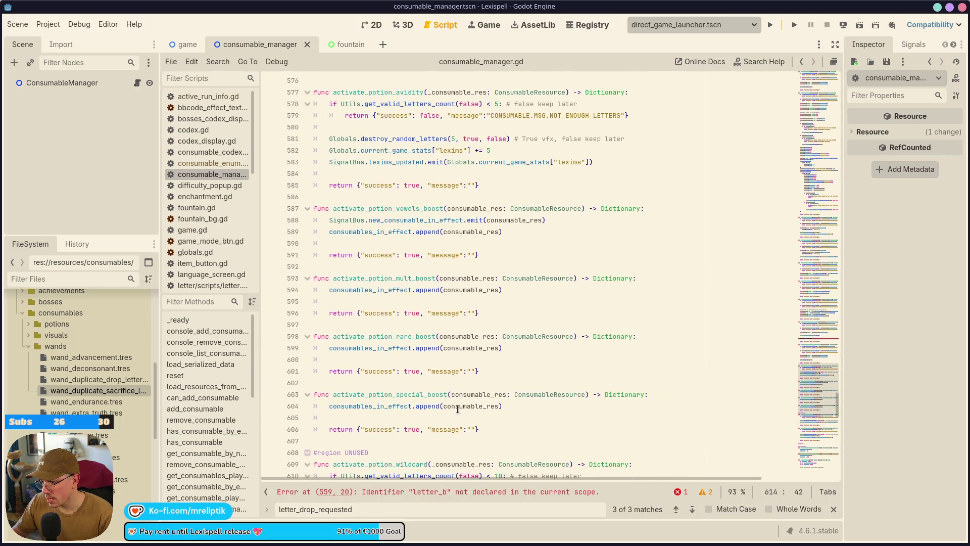
left_click(676, 509)
left_click(676, 510)
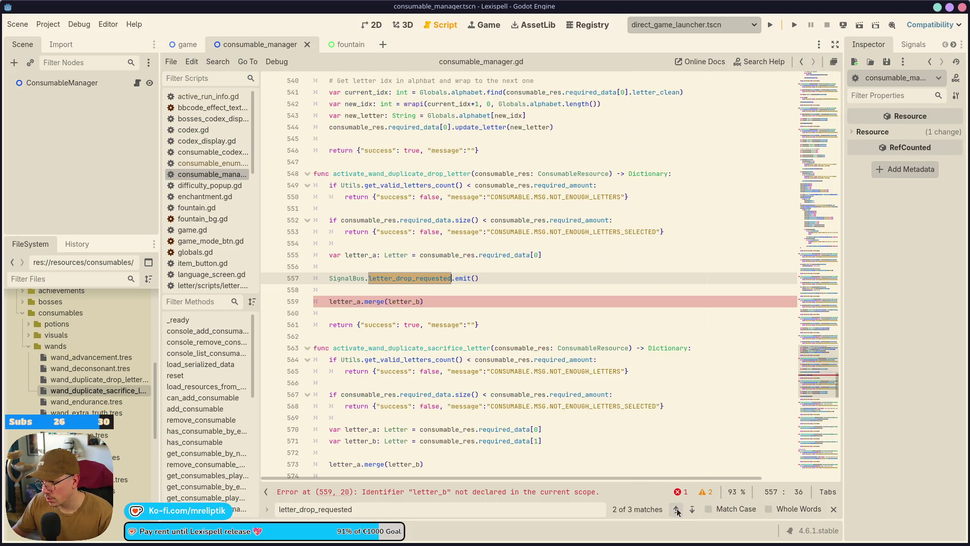
Paste the wildcard arguments into emit() and replace "*" with letter_a.letter_clean
left_click(473, 278)
key("ctrl+v")
left_click(484, 277)
key("BackSpace")
key("BackSpace")
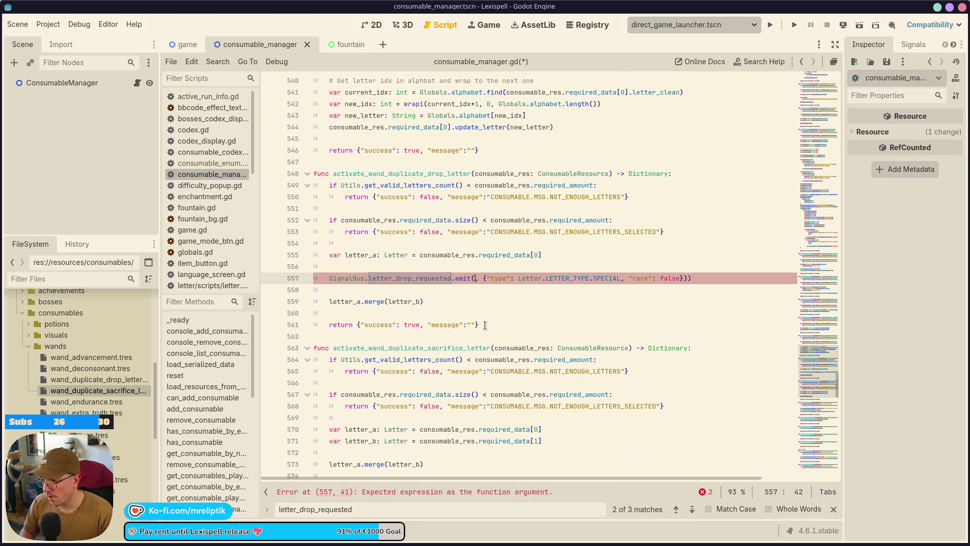
type("letter")
key("Return")
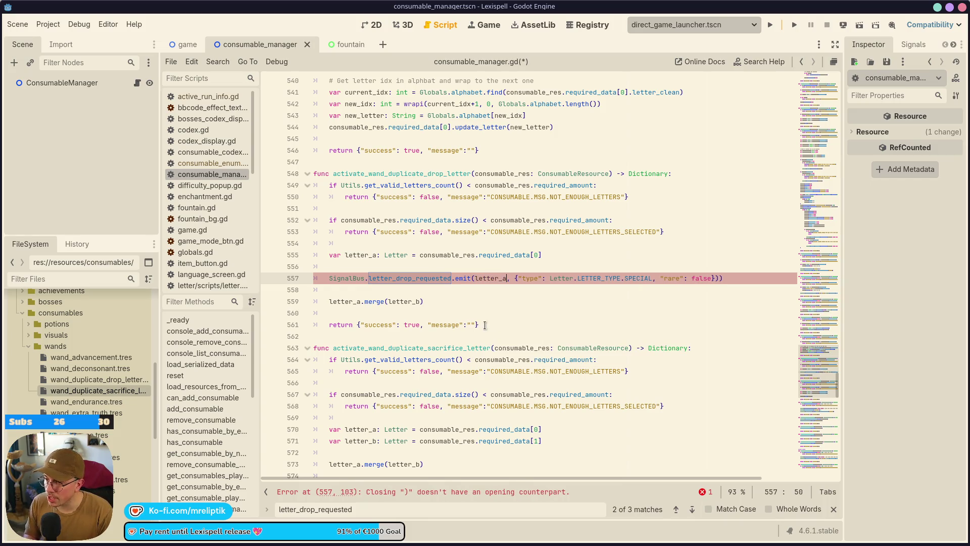
type(".let")
key("Down")
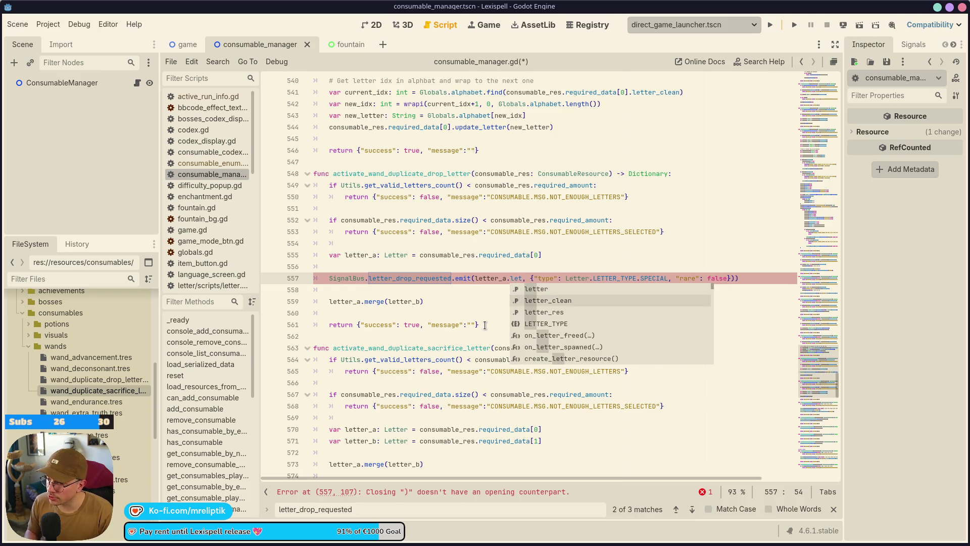
key("Return")
key("ctrl+s")
Change the emitted letter type from SPECIAL to NORMAL, fix the stray parenthesis and save
key("ctrl+Right")
key("ctrl+Right")
key("ctrl+shift+Left")
type("NOR")
key("Return")
key("ctrl+Right")
key("ctrl+Right")
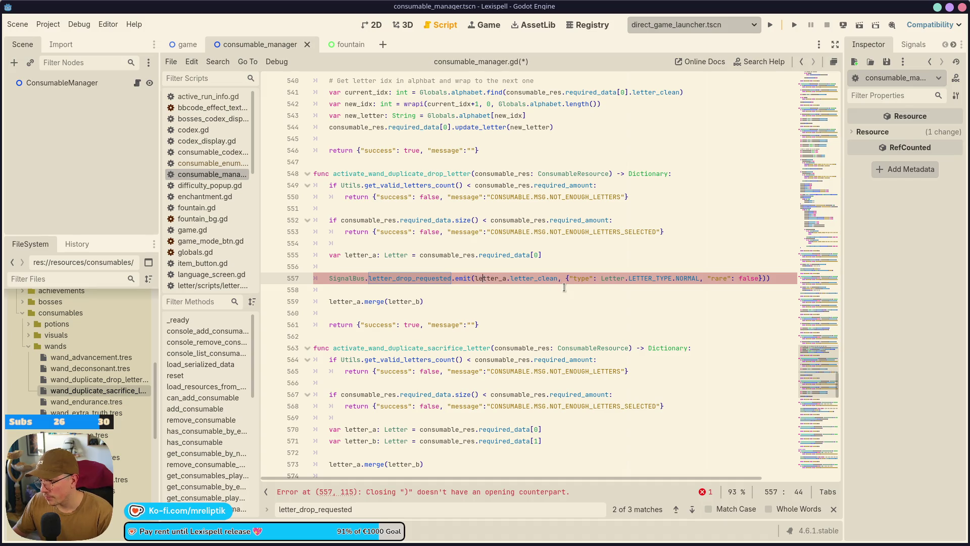
left_click(769, 277)
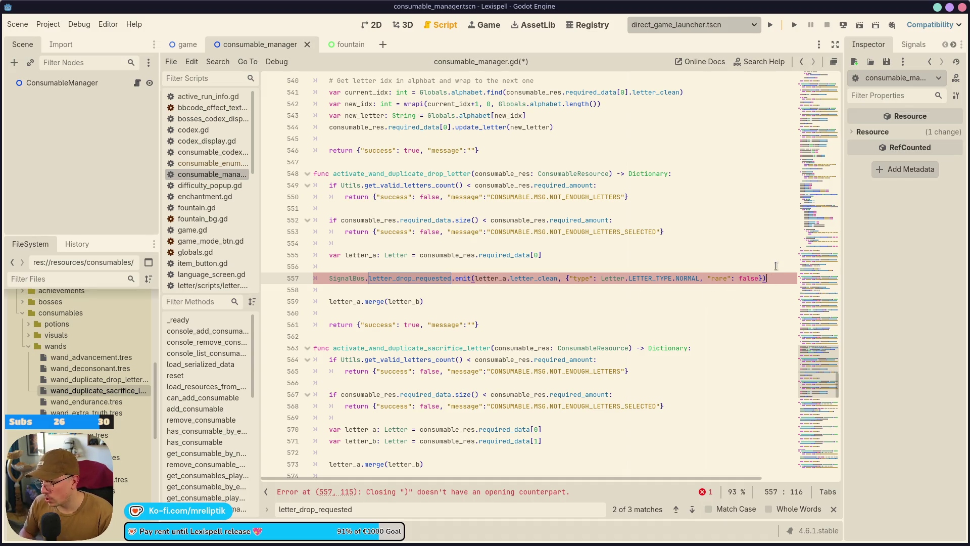
key("ctrl+s")
Delete the merge(letter_b) line from the drop-letter function and save
left_click(452, 298)
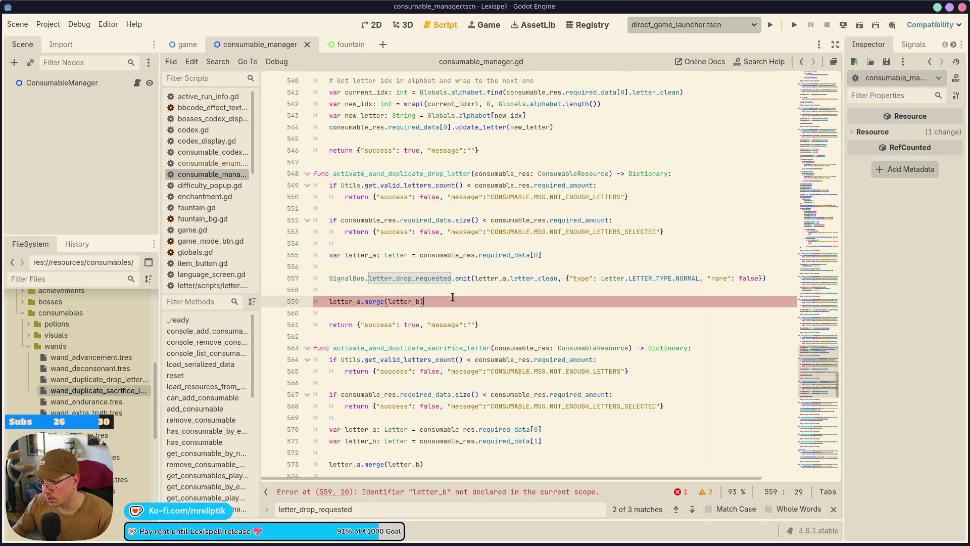
key("ctrl+shift+k")
key("ctrl+shift+k")
key("ctrl+s")
left_click(372, 269)
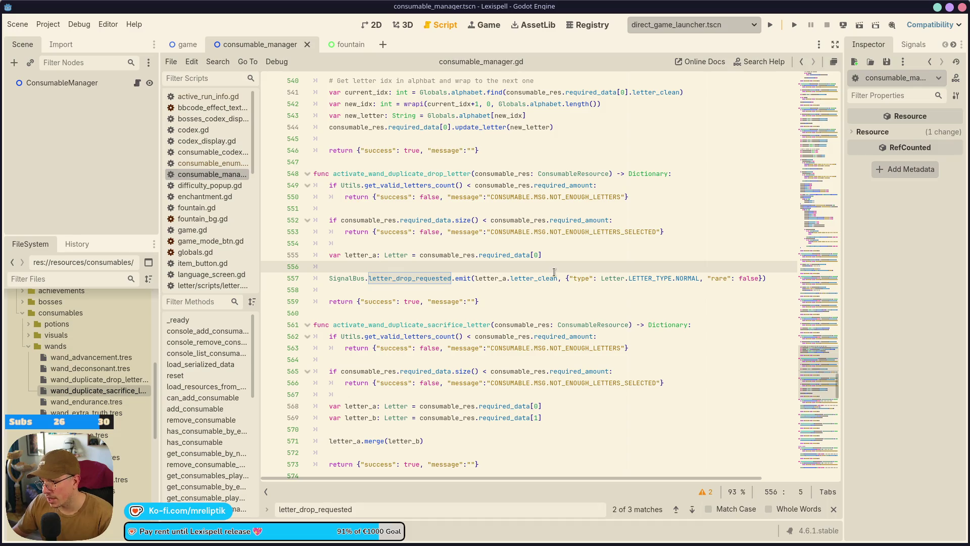
double_click(398, 175)
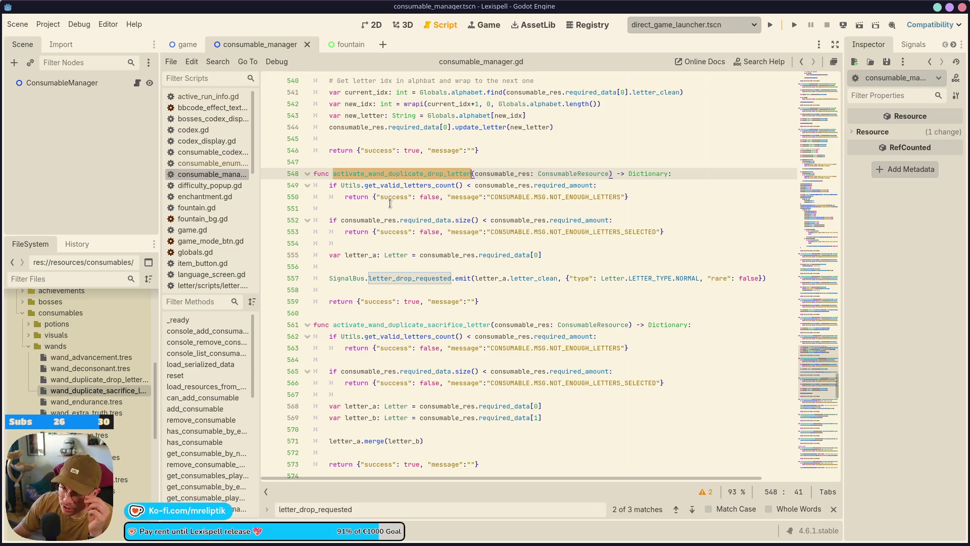
Jump to on_consumable_interactive_use_started and inspect its parameter uses and the WAND_MERGE target check
scroll(202, 439, "down", 3)
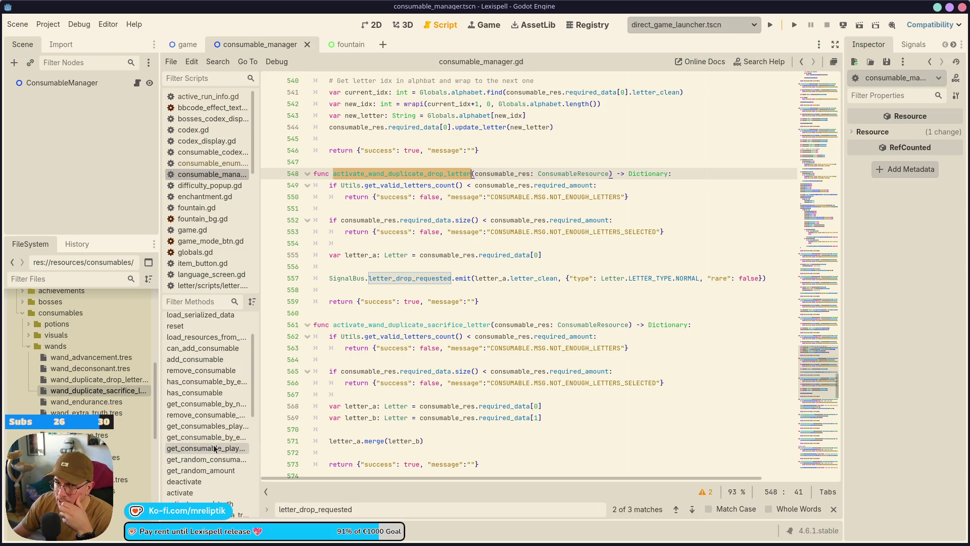
scroll(223, 463, "down", 10)
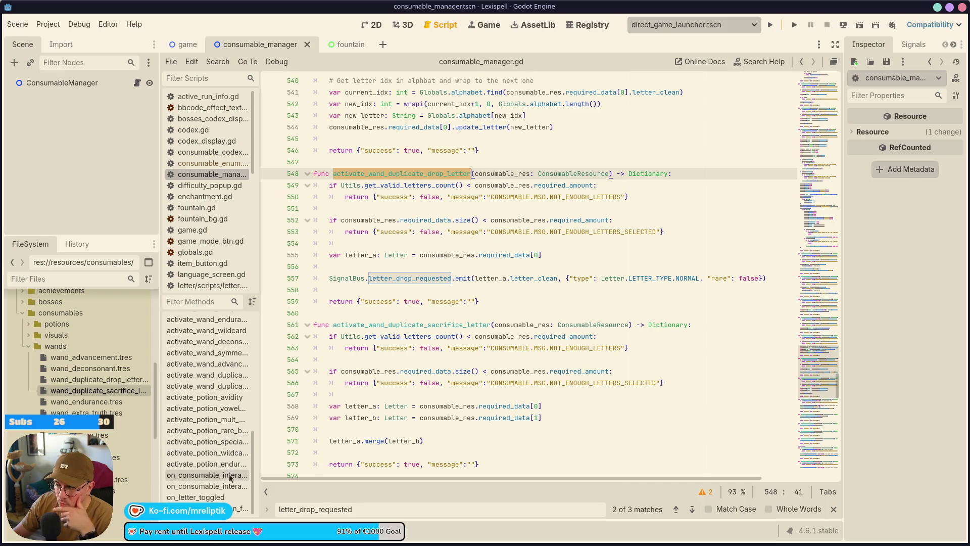
left_click(231, 476)
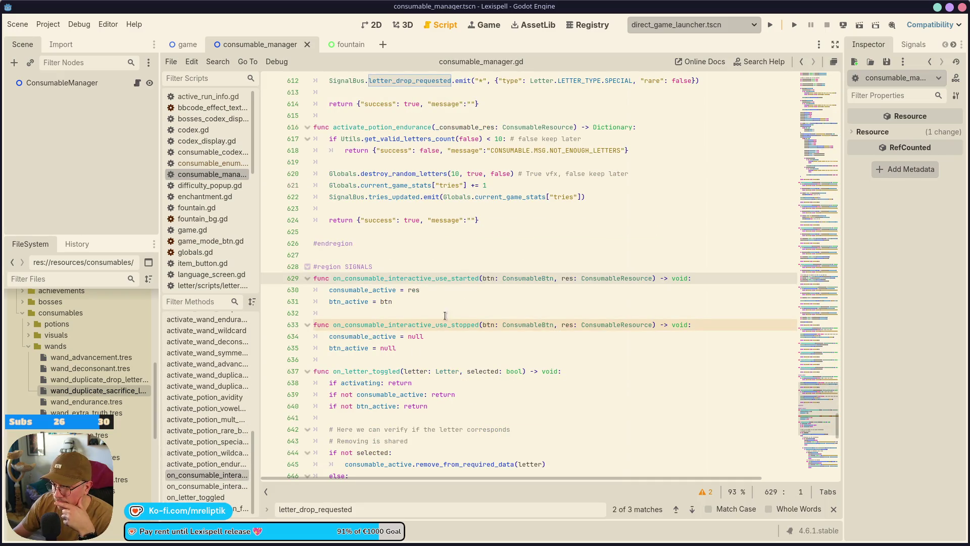
scroll(445, 316, "down", 5)
double_click(369, 278)
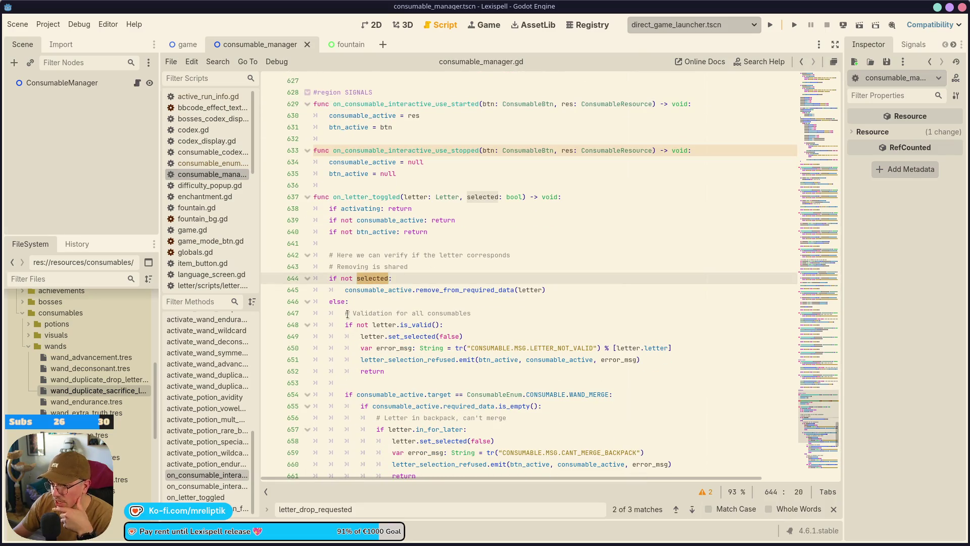
scroll(347, 314, "down", 5)
left_click(405, 221)
Scroll past the WAND_DECONSONANT check and select the WAND_ADVANCEMENT validation block, lines 698–703
scroll(415, 233, "down", 5)
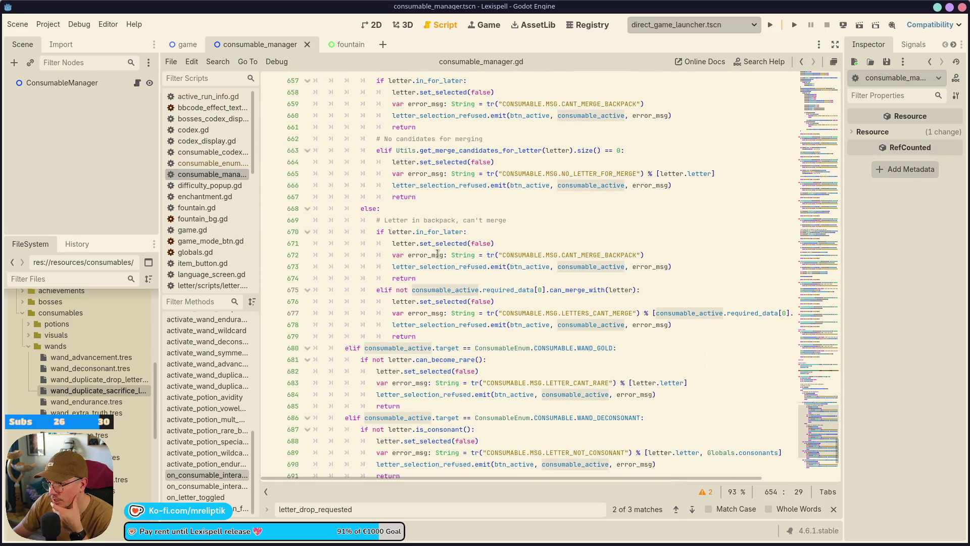
scroll(427, 366, "down", 5)
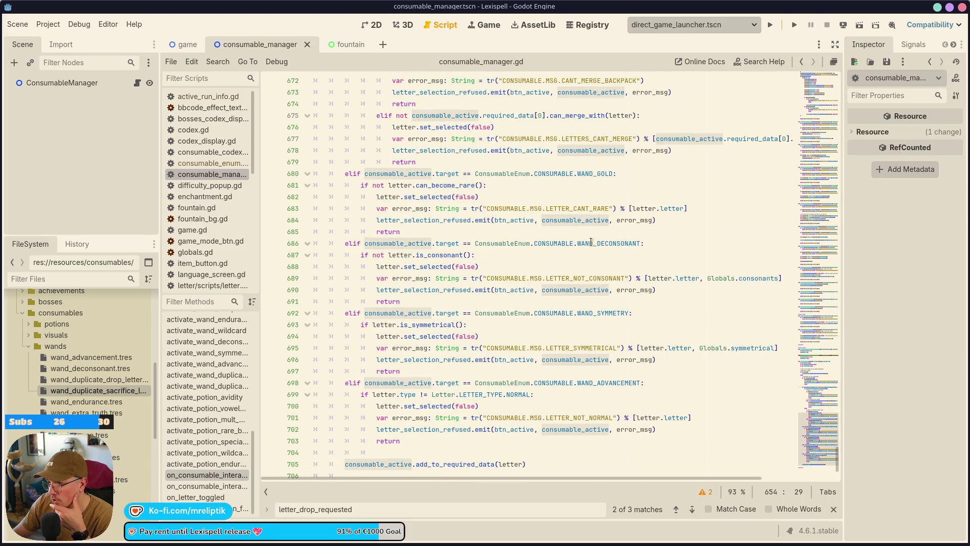
double_click(591, 242)
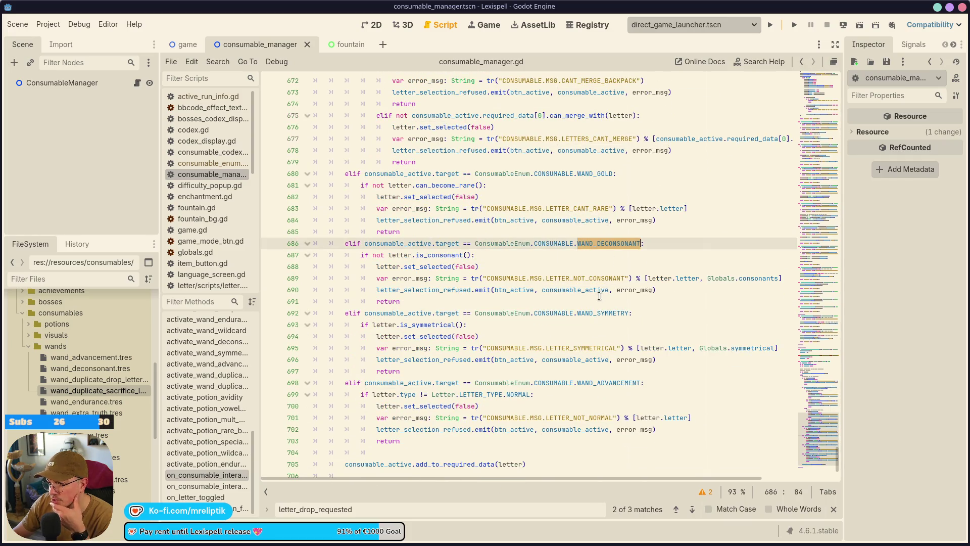
scroll(599, 298, "up", 10)
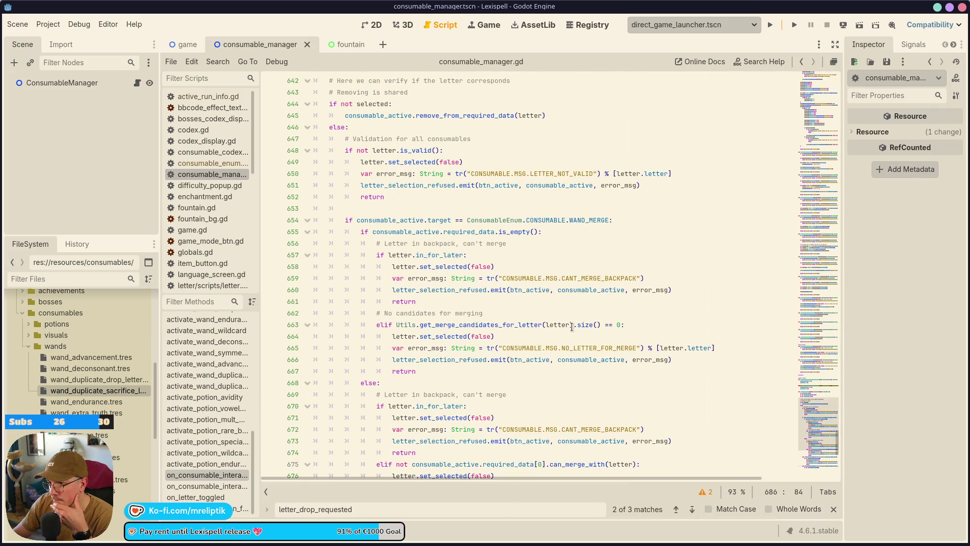
scroll(580, 214, "down", 13)
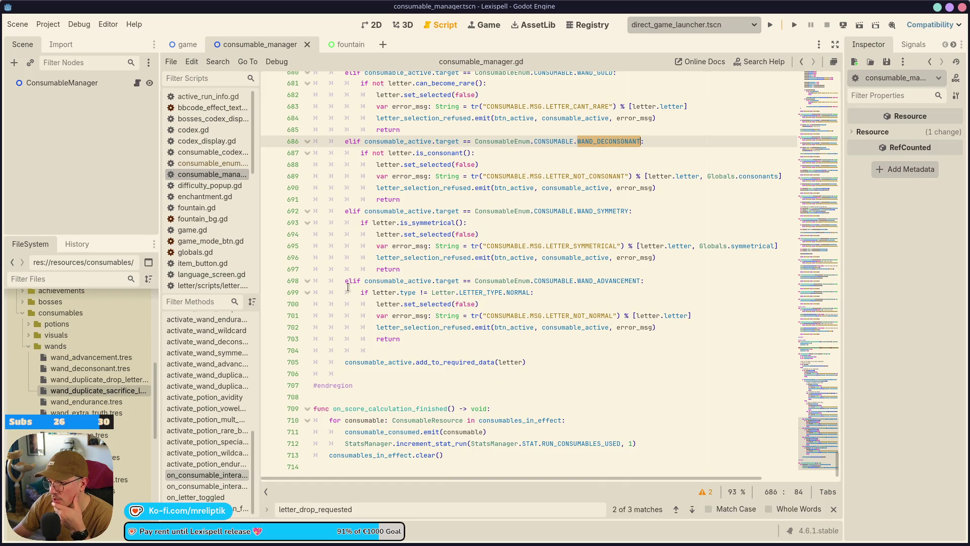
left_click_drag(345, 281, 456, 341)
key("ctrl+c")
left_click(438, 341)
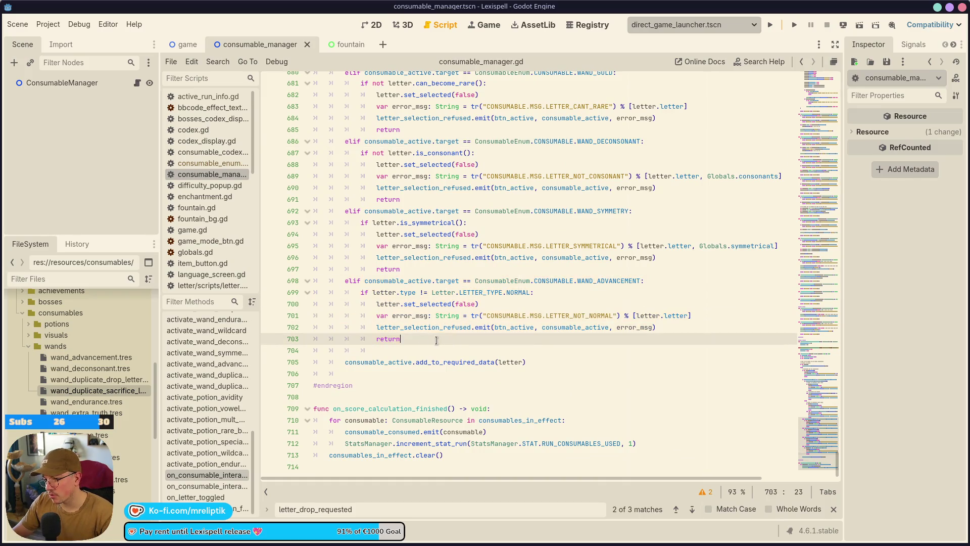
Paste a copy of the WAND_ADVANCEMENT block, rename its constant to WAND_DUPLICATE_DROP_LETTER, and save
key("Return")
key("ctrl+v")
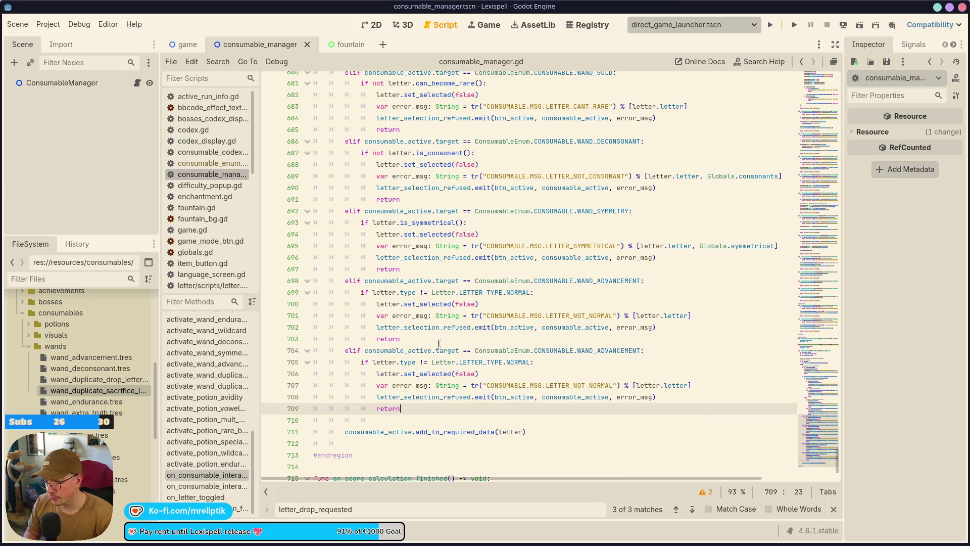
double_click(622, 351)
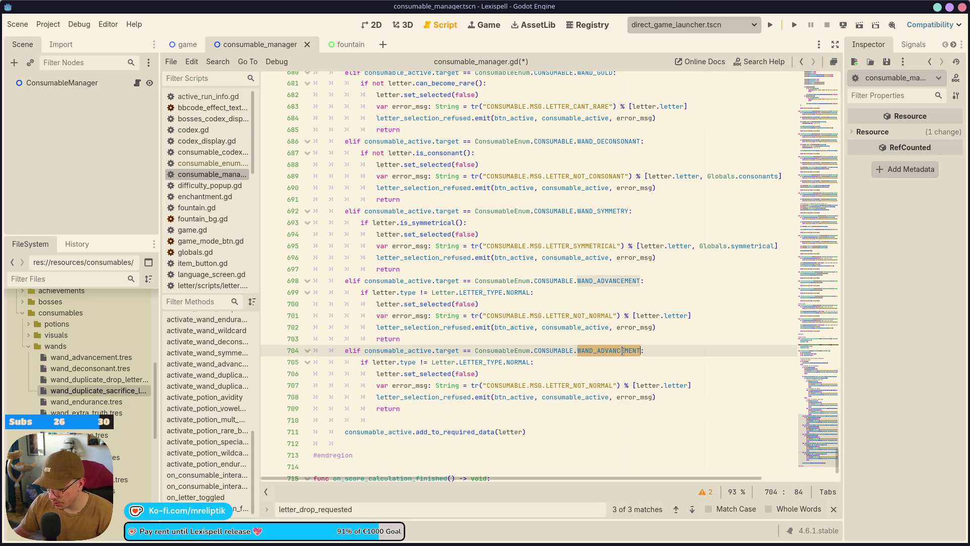
type("WAND_DU")
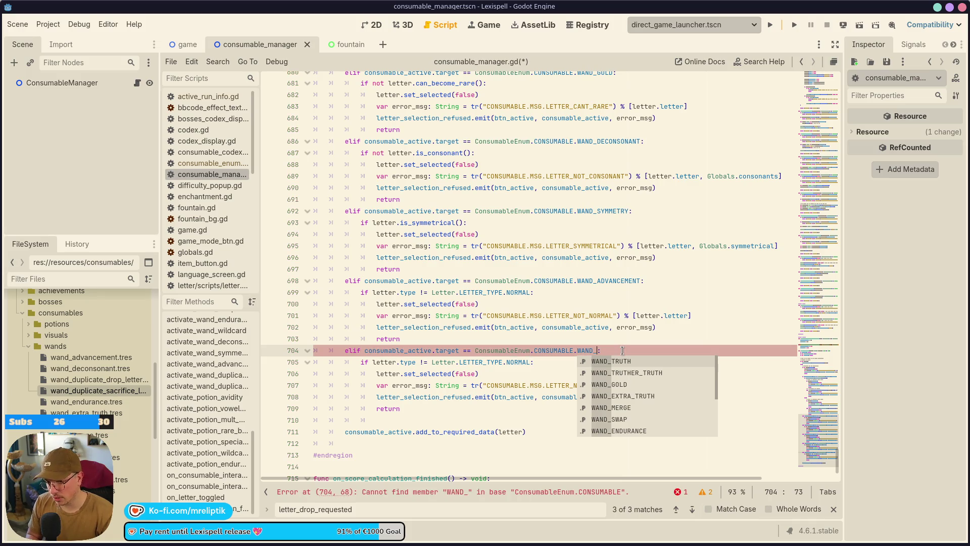
type("P")
key("Return")
key("ctrl+s")
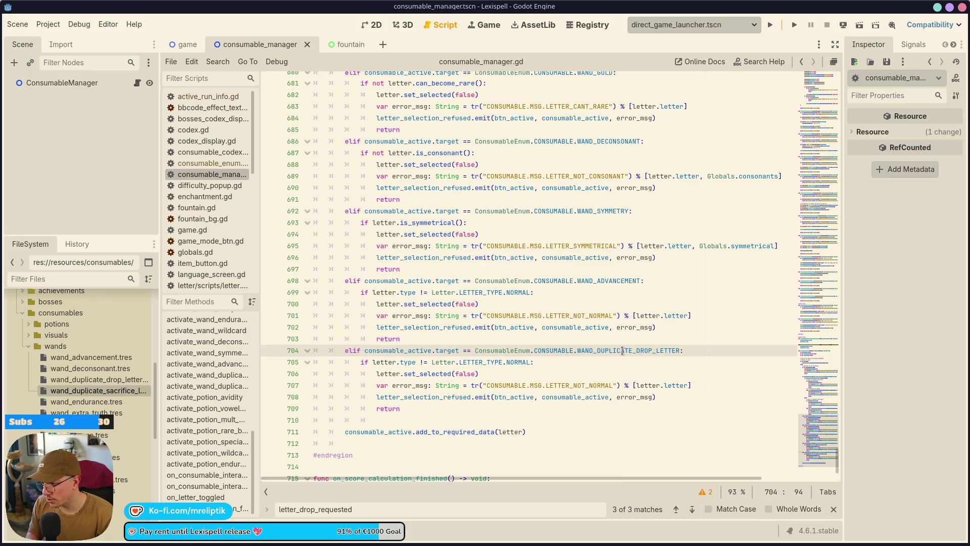
Step through the new block's LETTER_TYPE condition, set_selected, LETTER_NOT_NORMAL message and refusal signal lines
key("Down")
key("ctrl+Left")
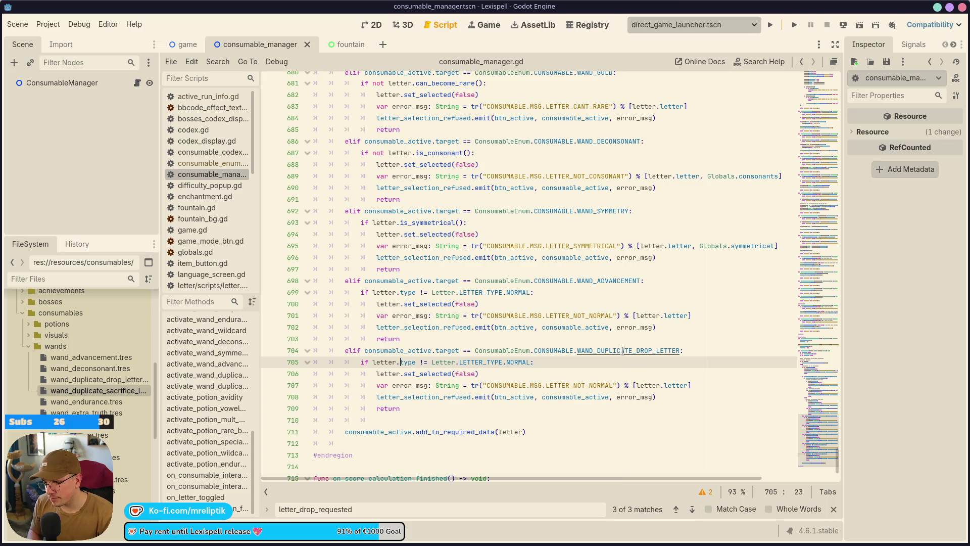
key("ctrl+Right")
key("ctrl+Right")
key("ctrl+Right")
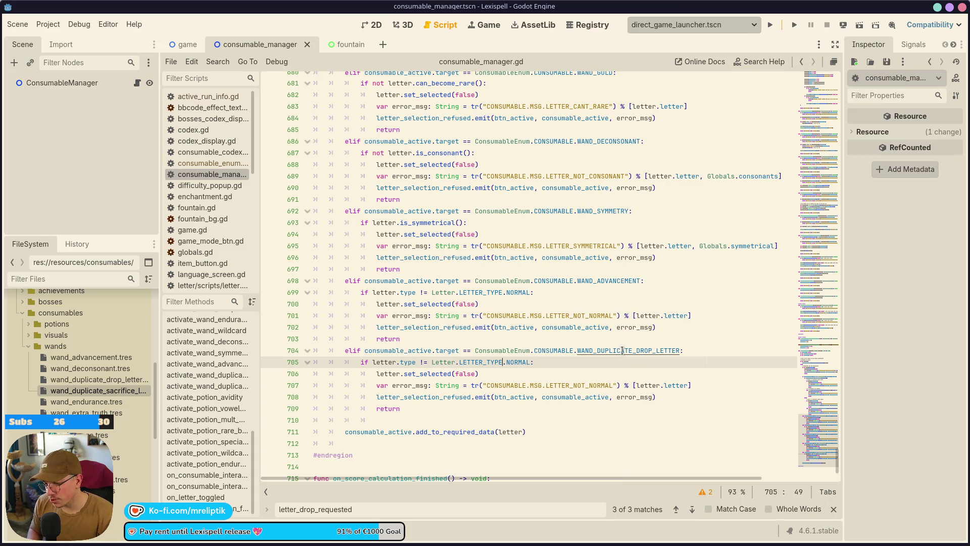
key("Down")
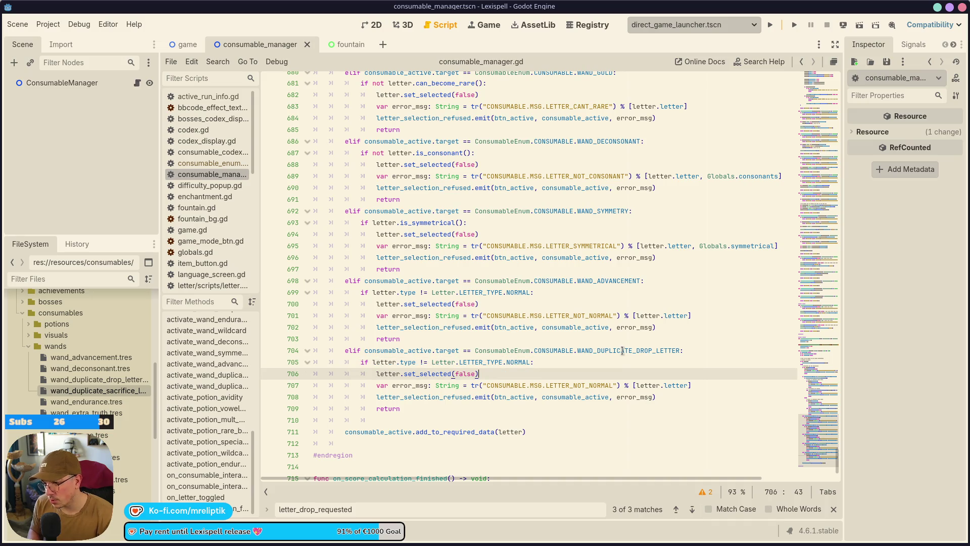
key("Down")
key("ctrl+Right")
key("ctrl+Right")
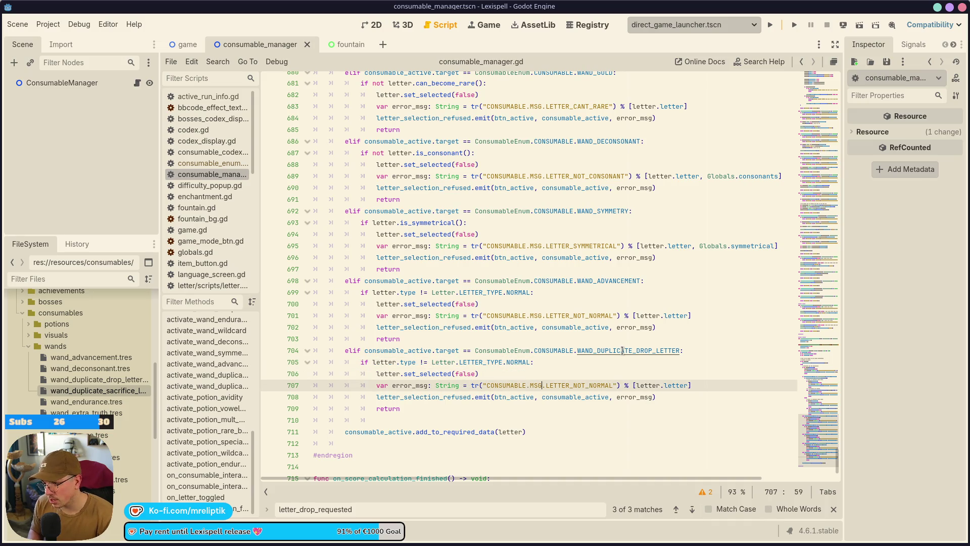
key("ctrl+Left")
key("Down")
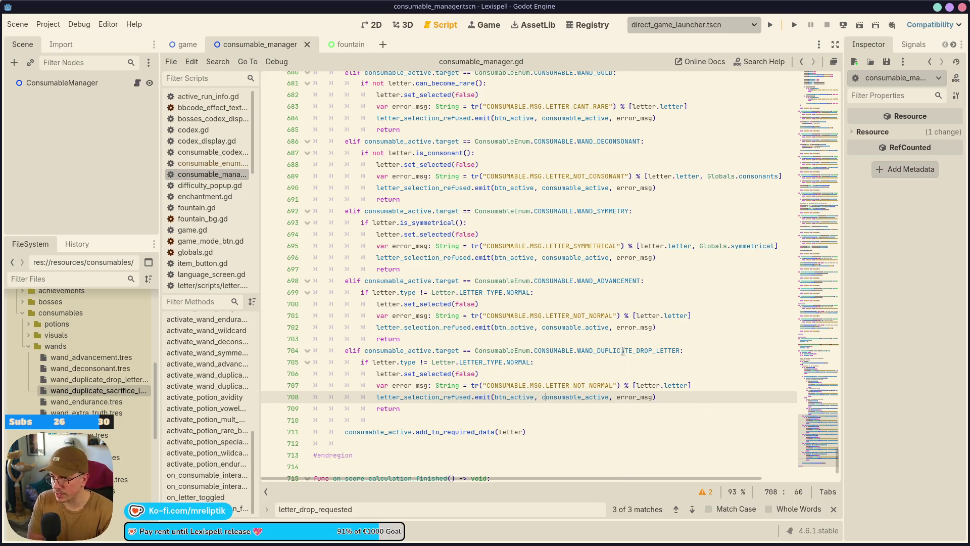
mouse_move(472, 252)
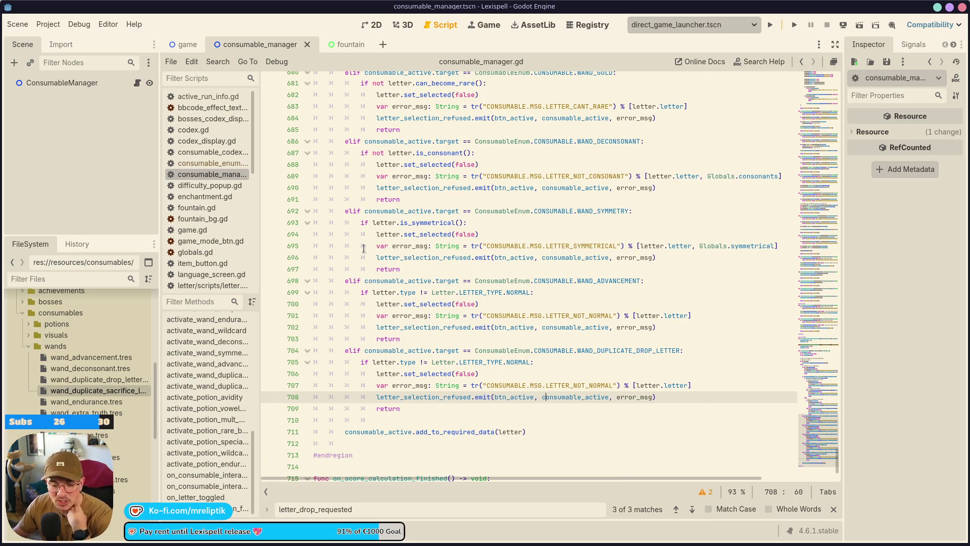
left_click_drag(571, 350, 568, 360)
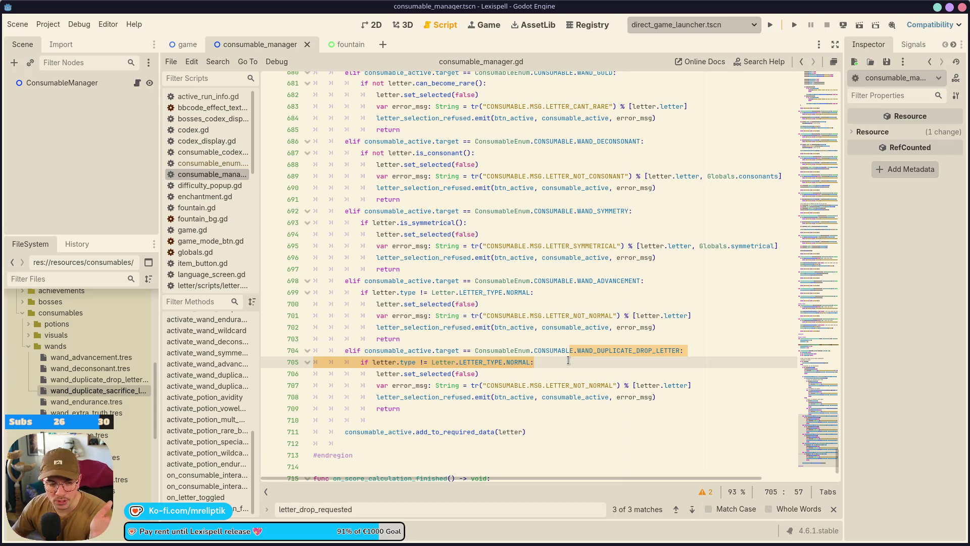
left_click(571, 350)
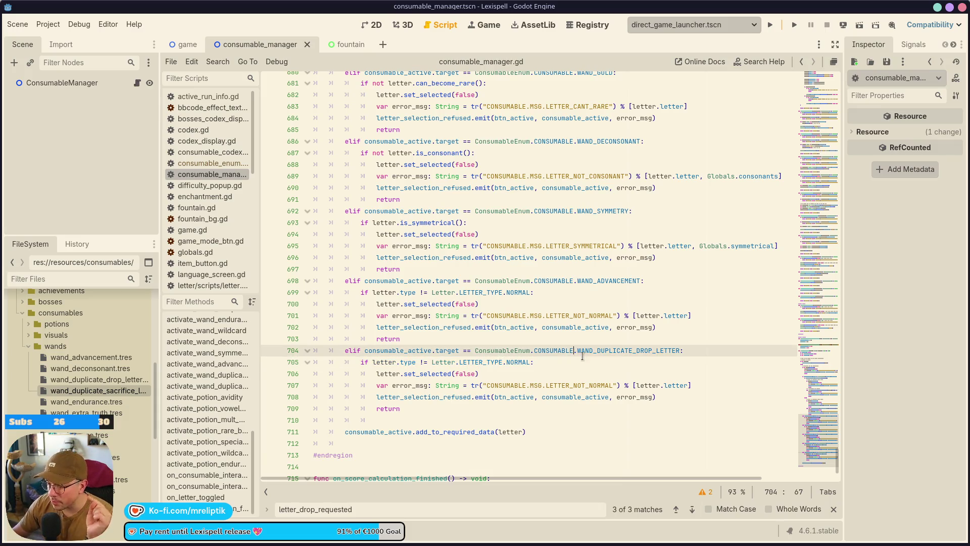
key("Down")
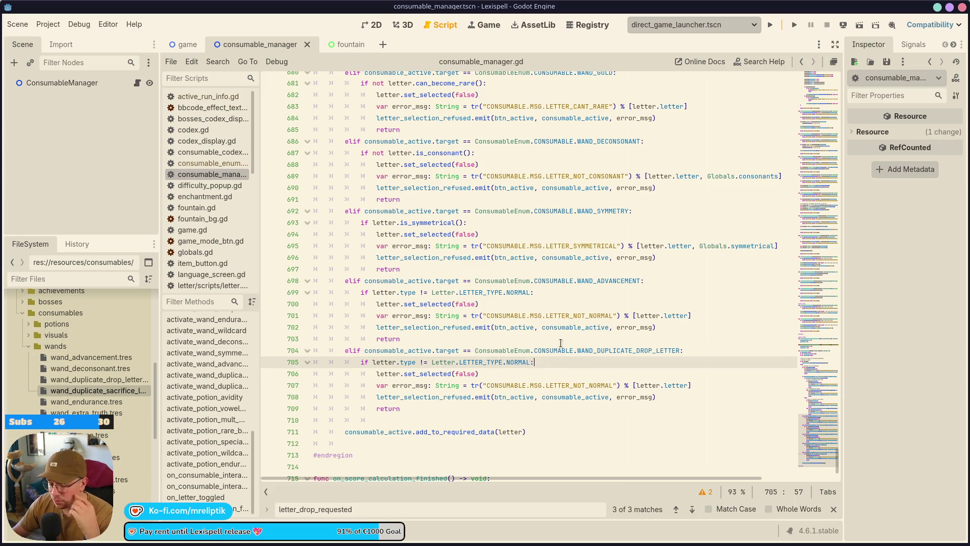
mouse_move(557, 333)
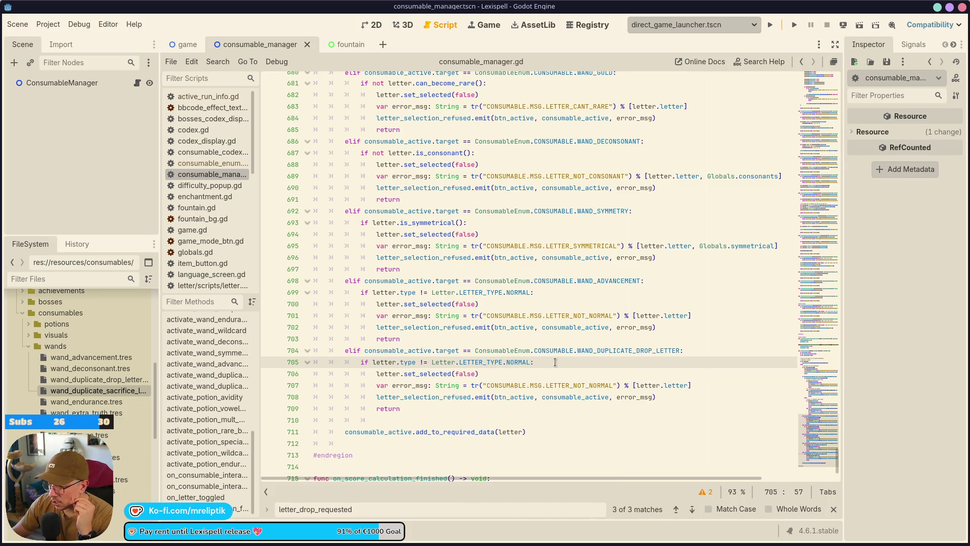
mouse_move(534, 350)
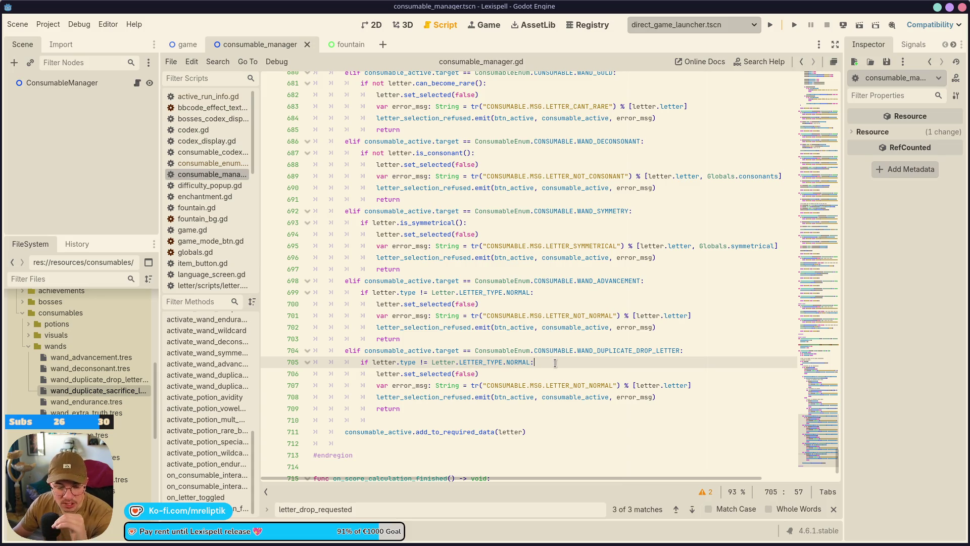
mouse_move(205, 520)
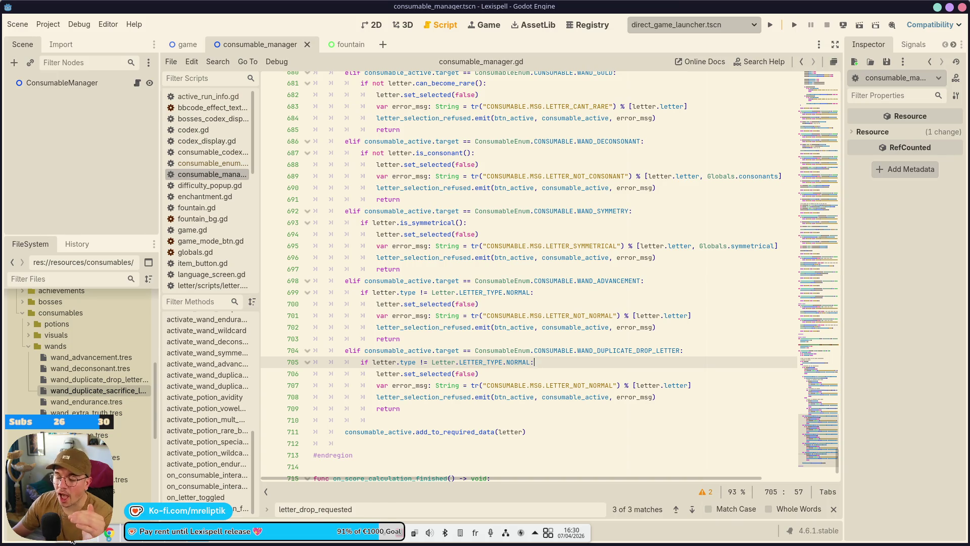
left_click(556, 378)
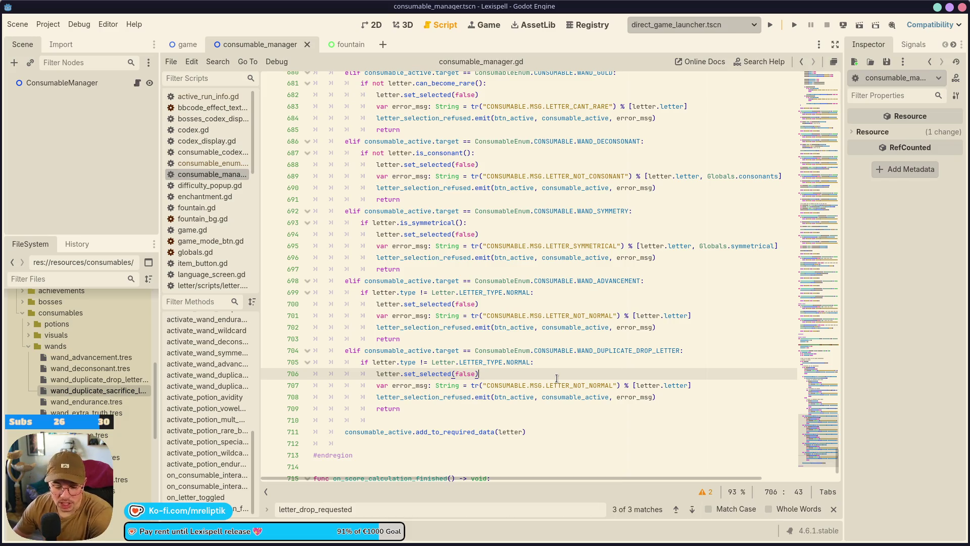
Review the wand checks on lines 699–706, highlighting every occurrence of btn_active
left_click(413, 420)
left_click(420, 410)
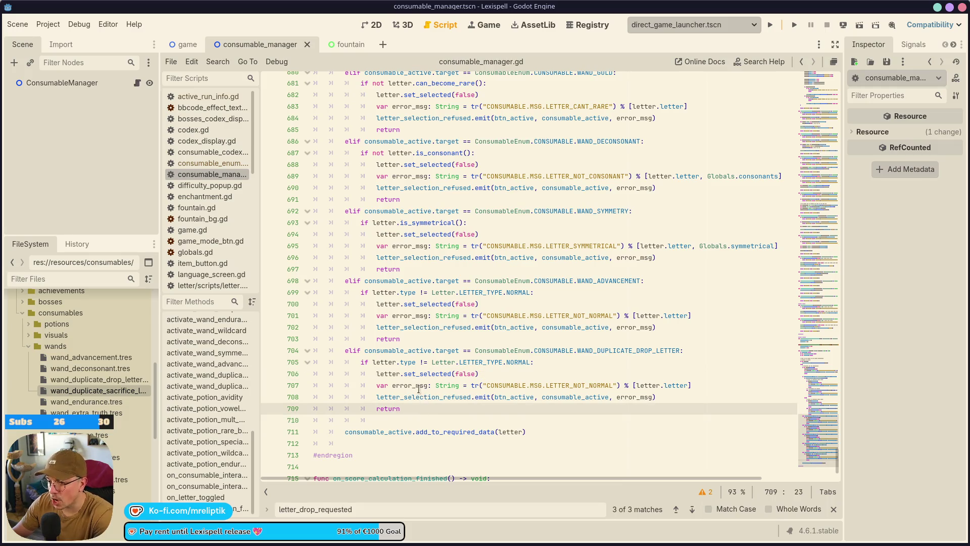
mouse_move(393, 353)
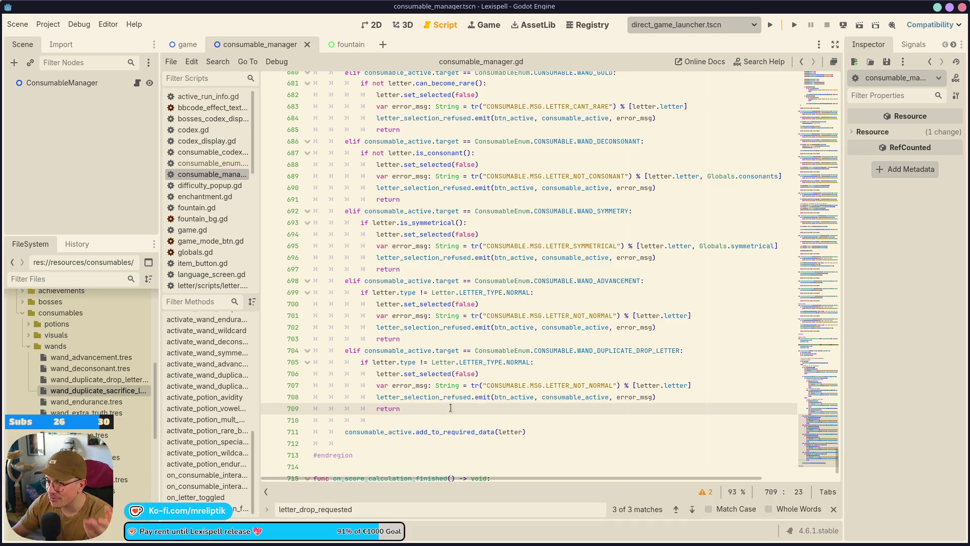
left_click(529, 305)
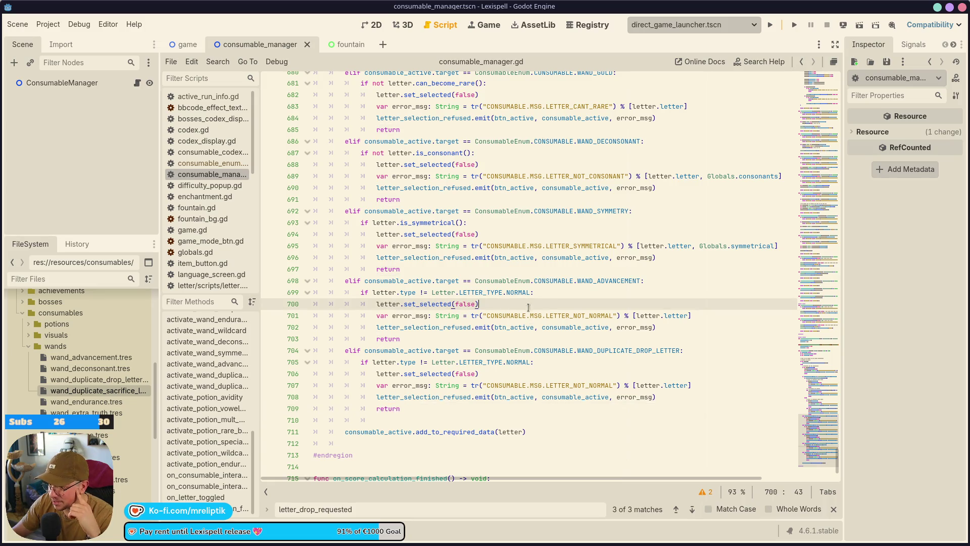
left_click(532, 370)
left_click(536, 294)
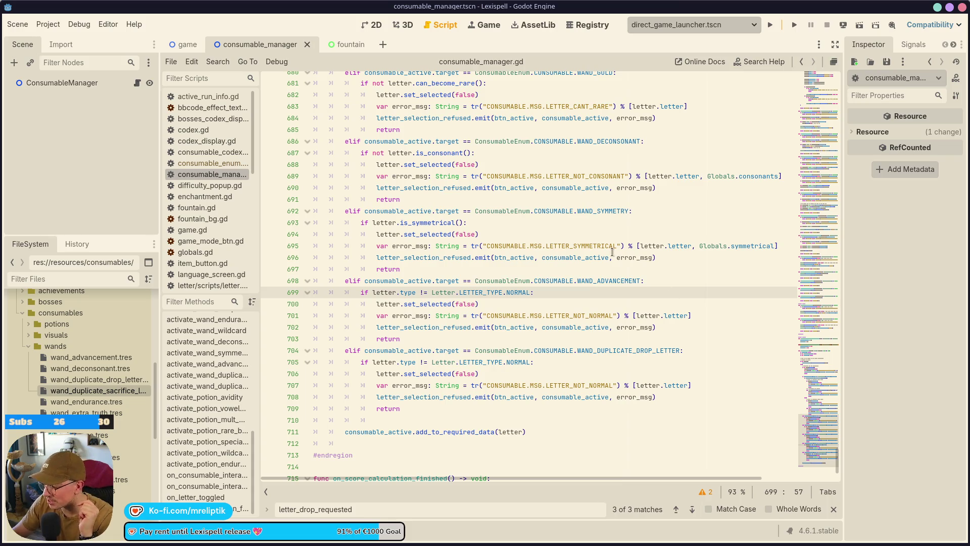
left_click(603, 304)
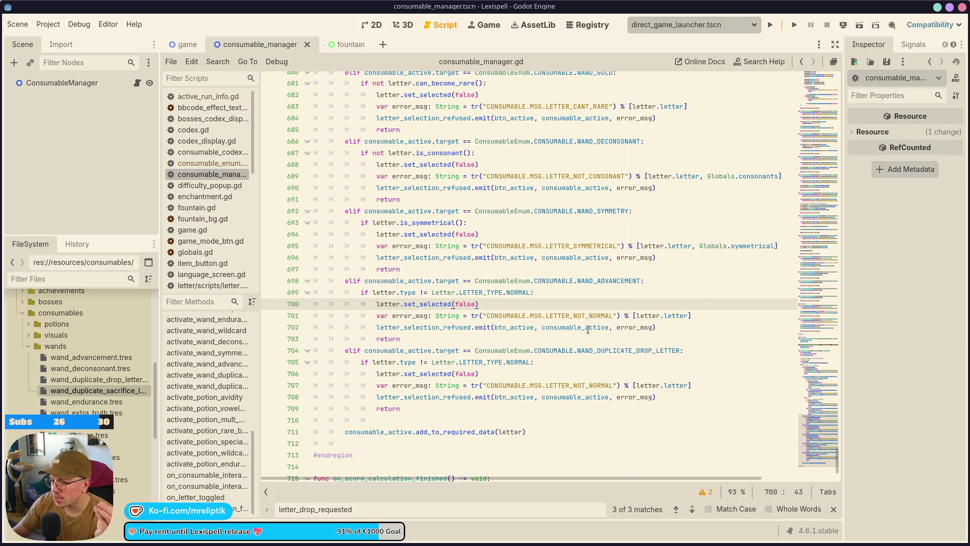
left_click(524, 331)
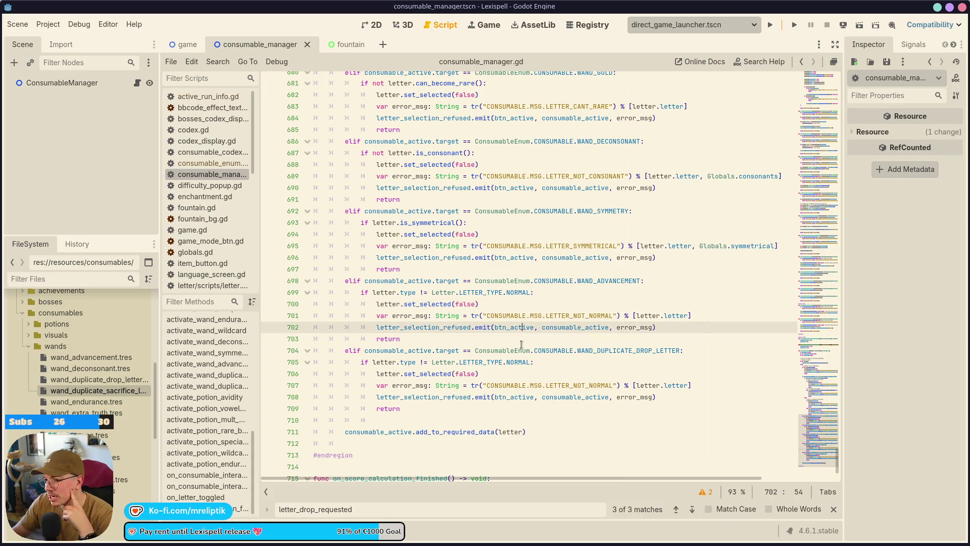
left_click(522, 342)
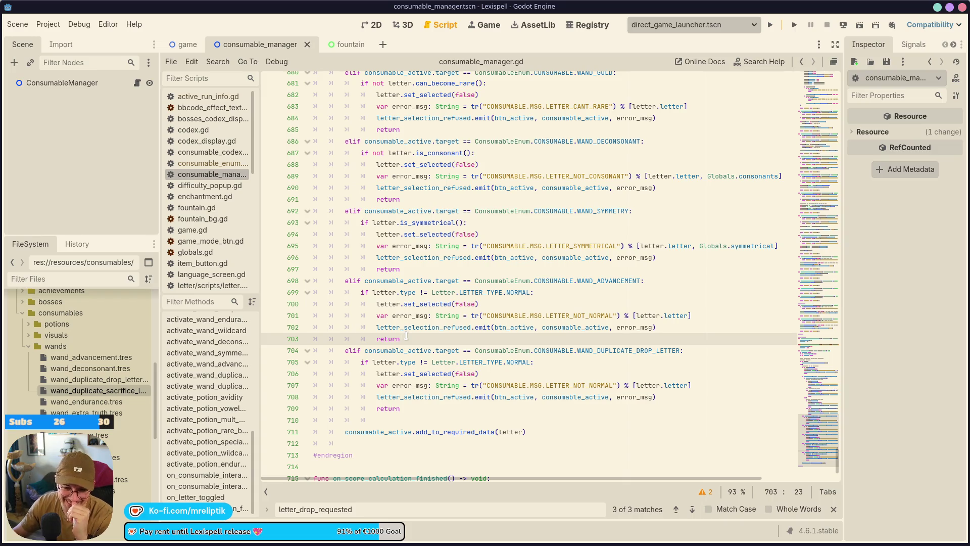
double_click(514, 327)
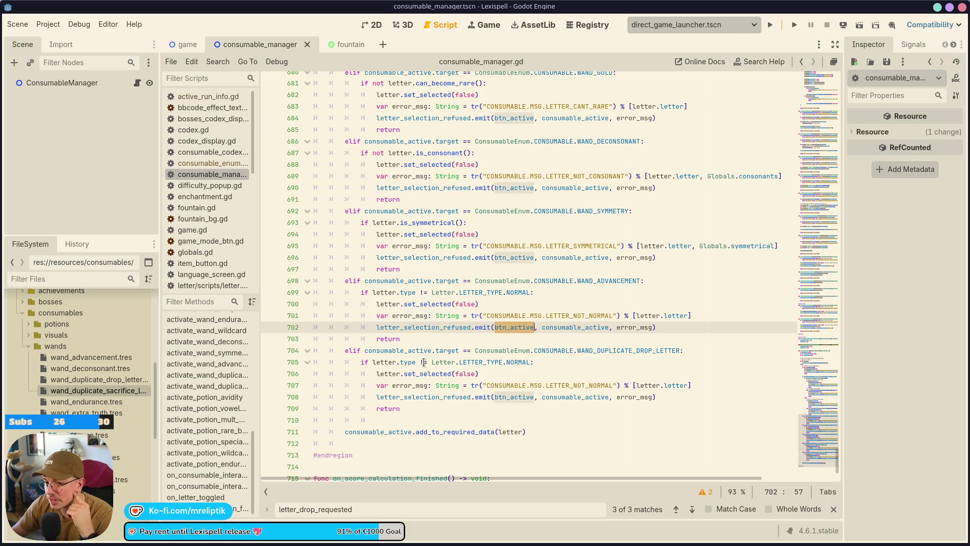
Review lines 705–710, highlight every NORMAL occurrence, then open consumable_enum.gd
left_click(458, 373)
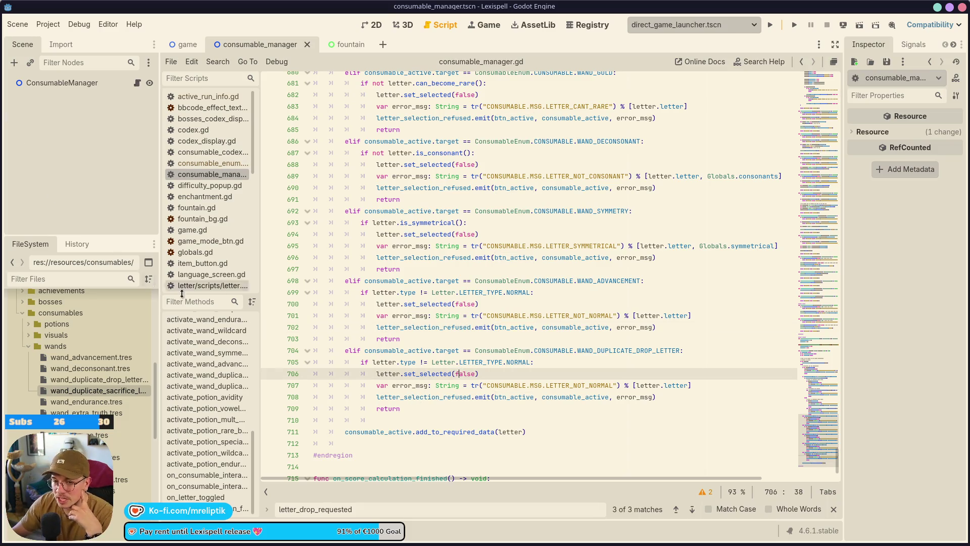
left_click(479, 363)
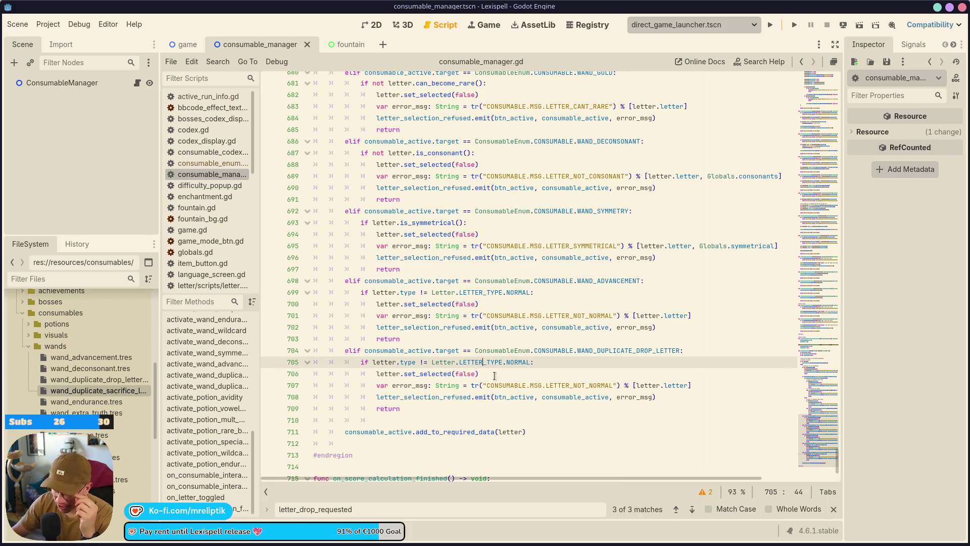
left_click(495, 375)
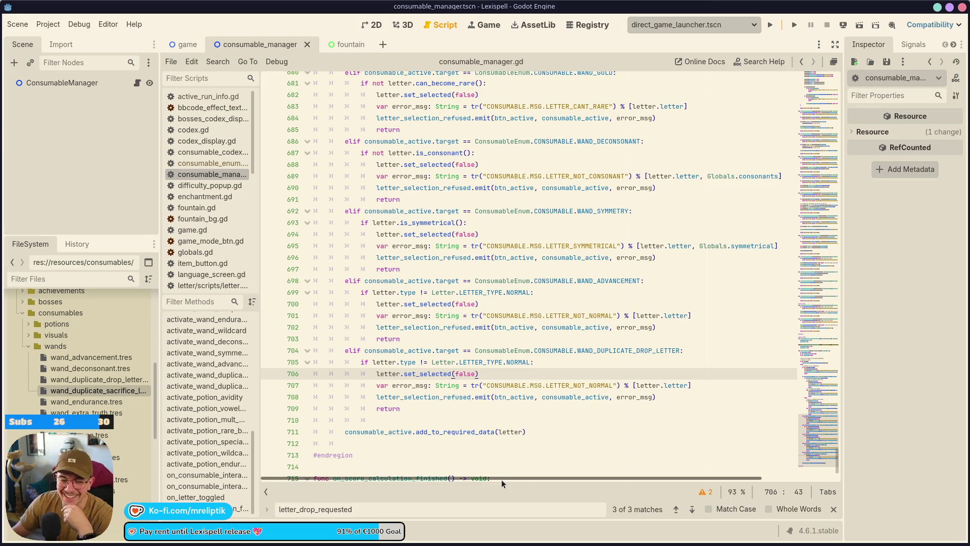
left_click(675, 398)
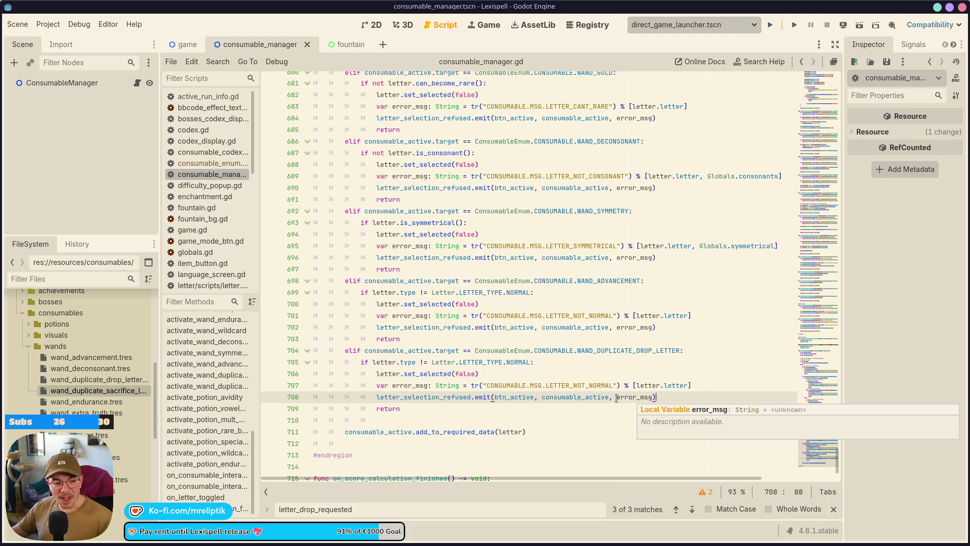
left_click(485, 408)
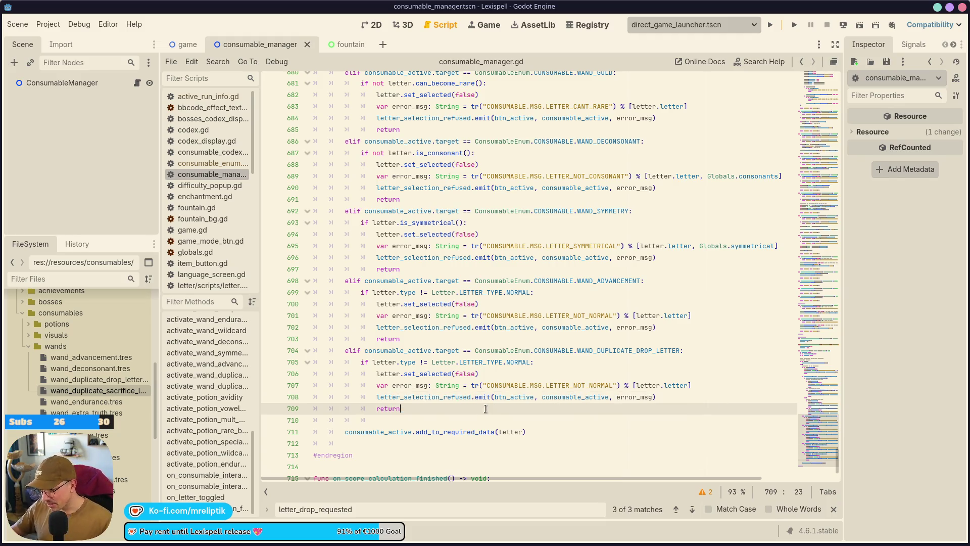
key("Down")
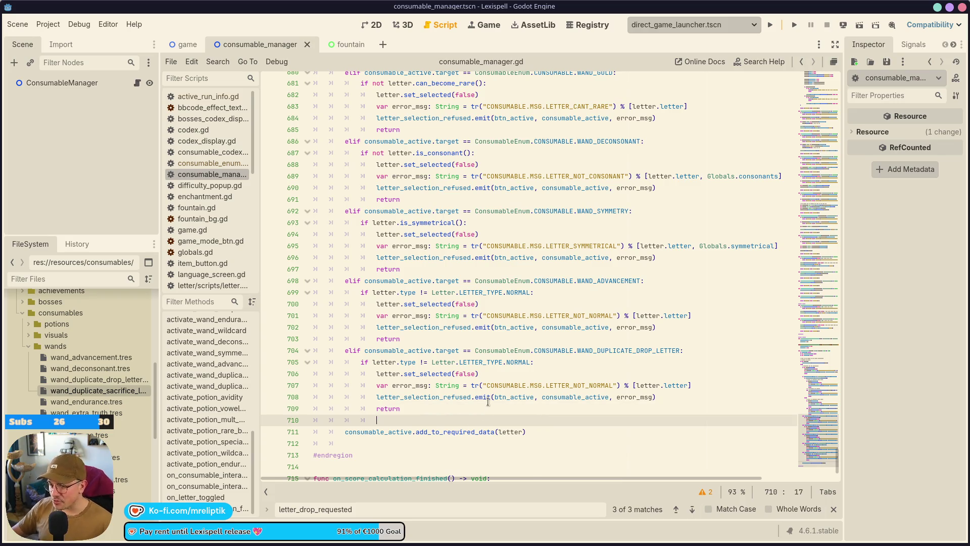
left_click(487, 398)
left_click(417, 385)
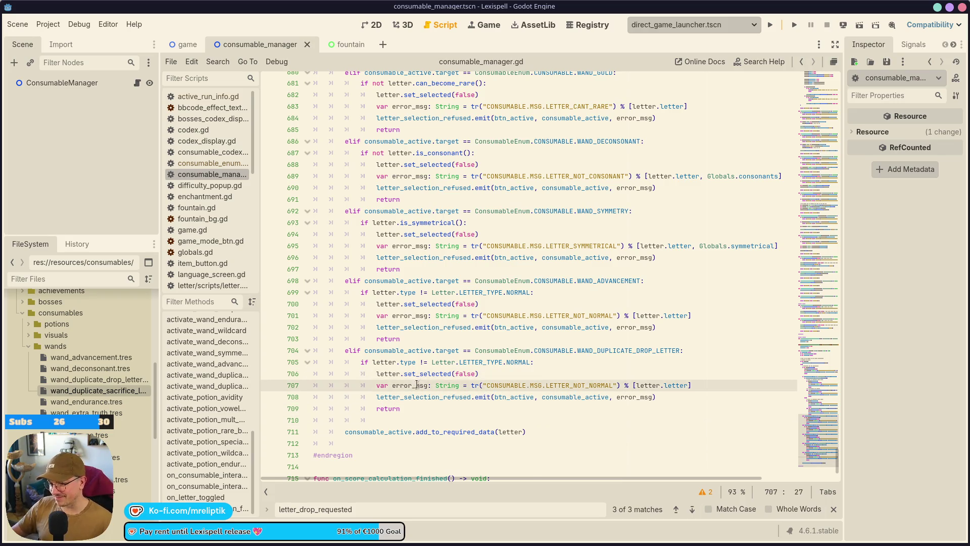
double_click(527, 362)
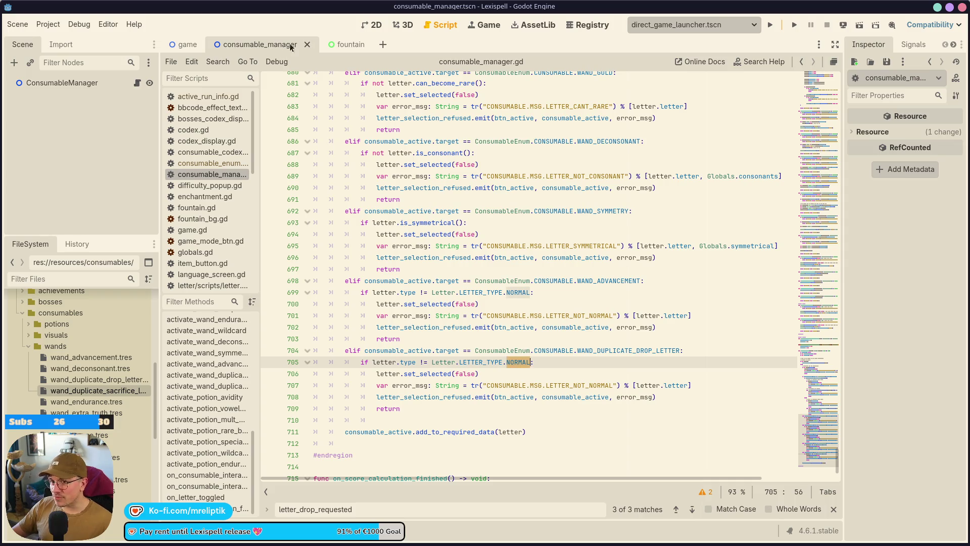
left_click(220, 164)
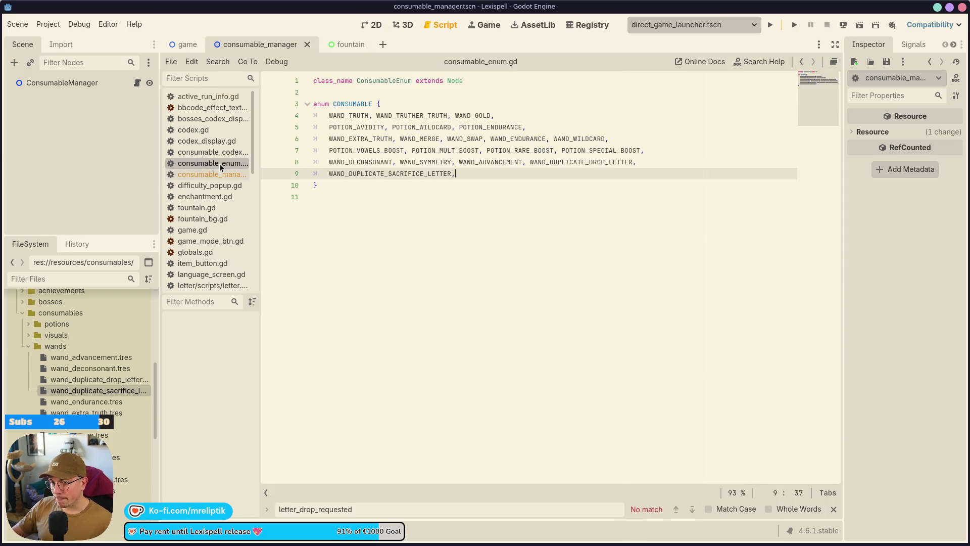
Return to consumable_manager.gd, jump to activate_wand_duplicate_drop_letter, and scroll to the sacrifice function below
left_click(213, 174)
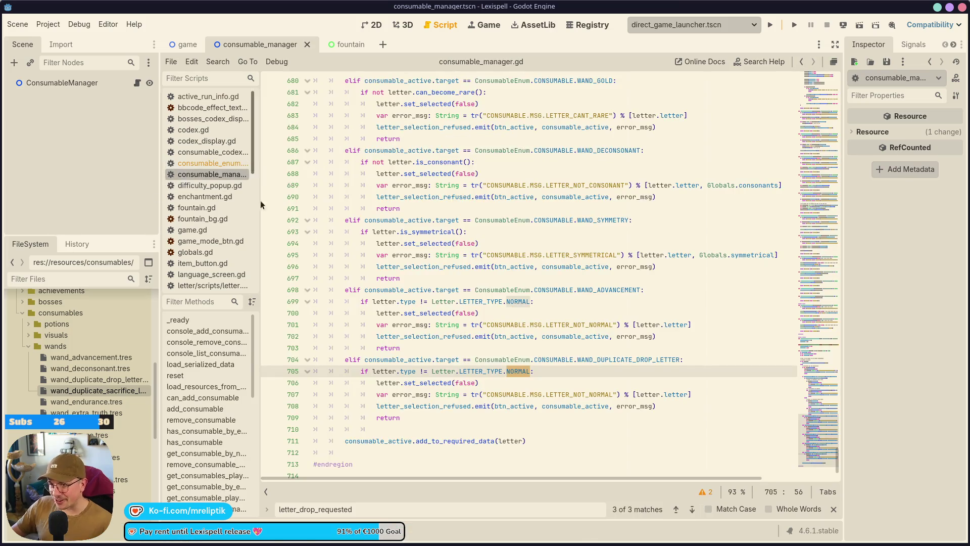
scroll(486, 271, "up", 8)
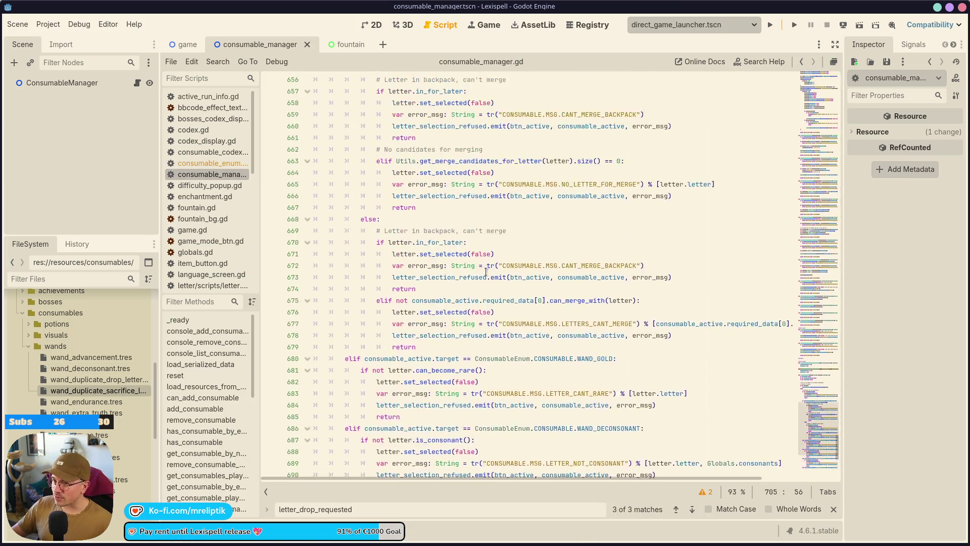
scroll(486, 272, "down", 6)
scroll(465, 303, "down", 3)
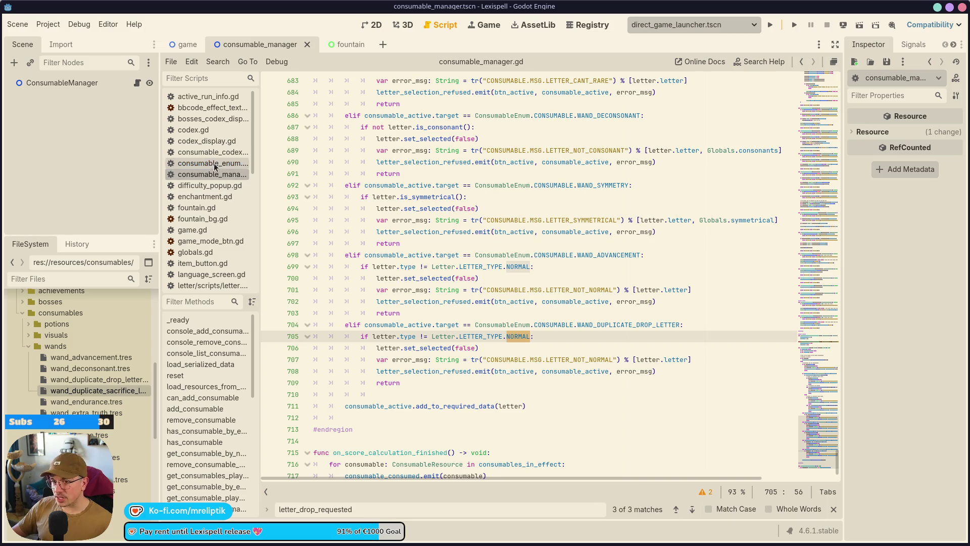
scroll(226, 418, "down", 10)
scroll(225, 418, "down", 3)
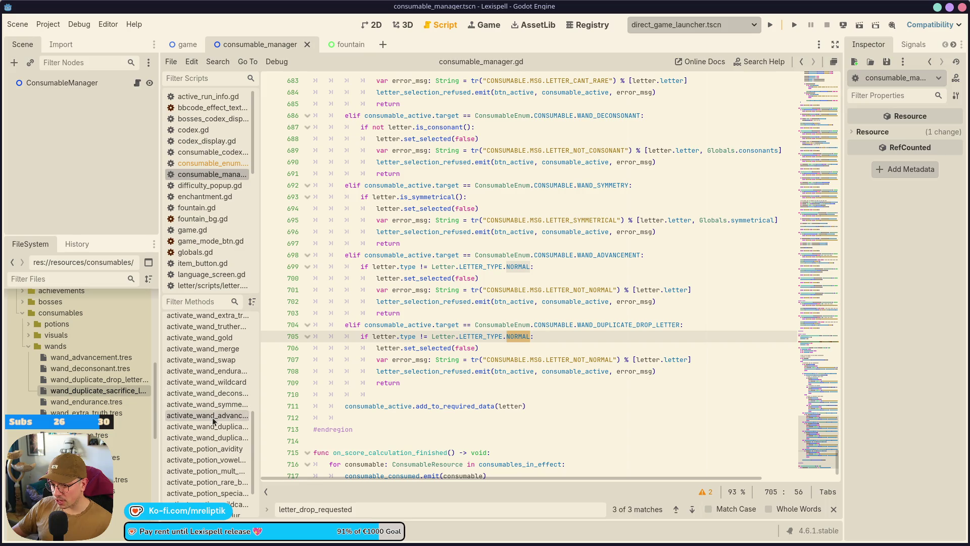
left_click(212, 426)
mouse_move(412, 278)
left_mouse_down()
mouse_move(333, 291)
mouse_move(344, 347)
left_mouse_up()
scroll(446, 251, "down", 5)
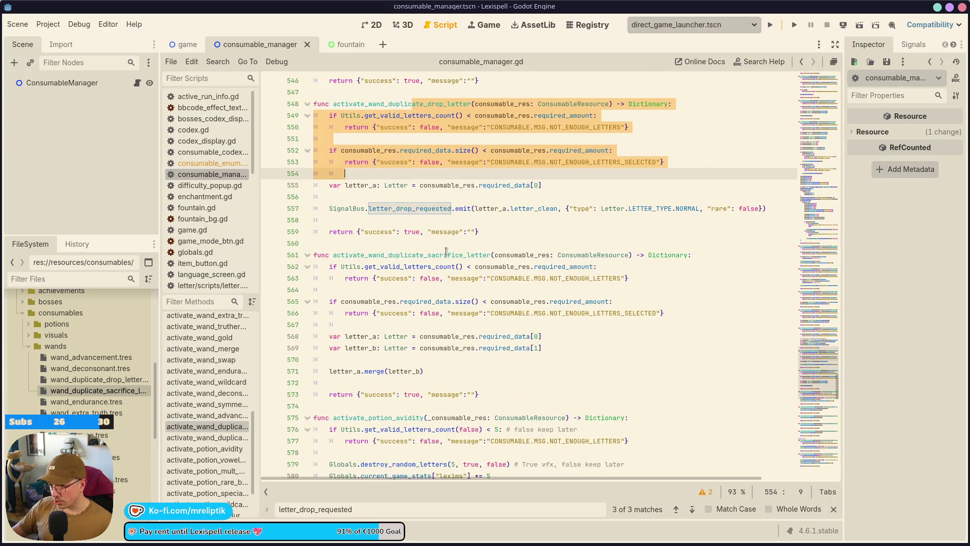
Delete the letter_a.merge(letter_b) line and insert a blank line 571 in the sacrifice function
left_click(397, 347)
scroll(363, 303, "down", 2)
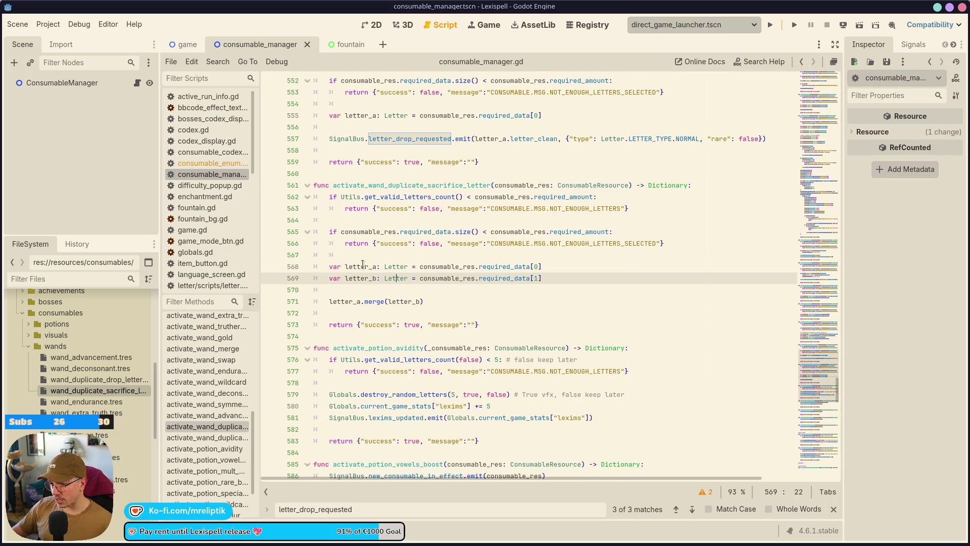
left_click(363, 266)
left_click(520, 266)
left_click(571, 265)
left_click(456, 257)
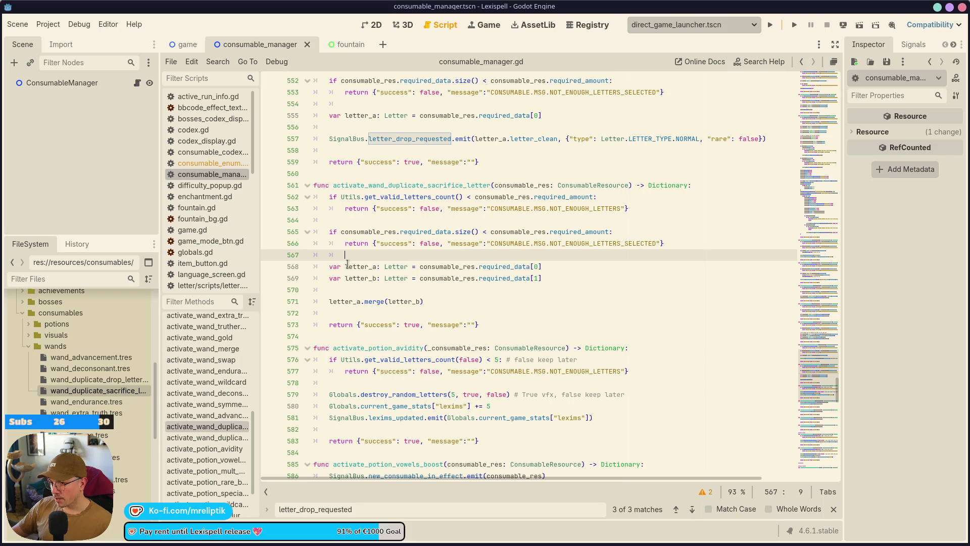
left_click(537, 267)
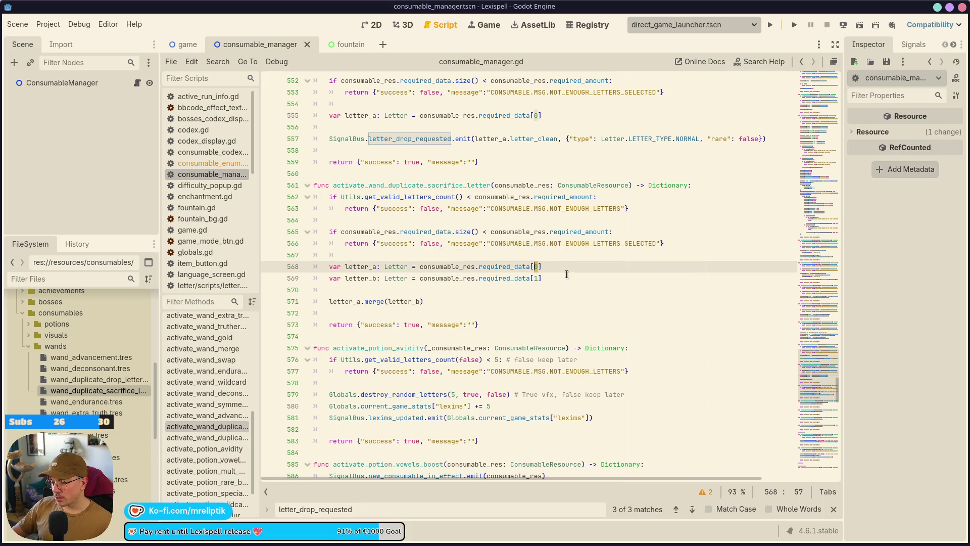
key("Down")
key("Down")
key("Down")
key("ctrl+shift+k")
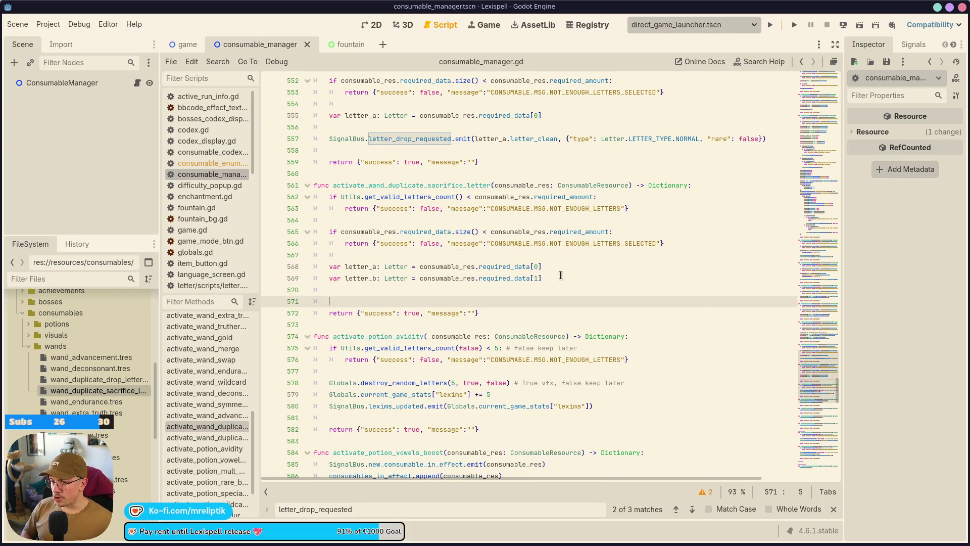
key("ctrl+shift+Return")
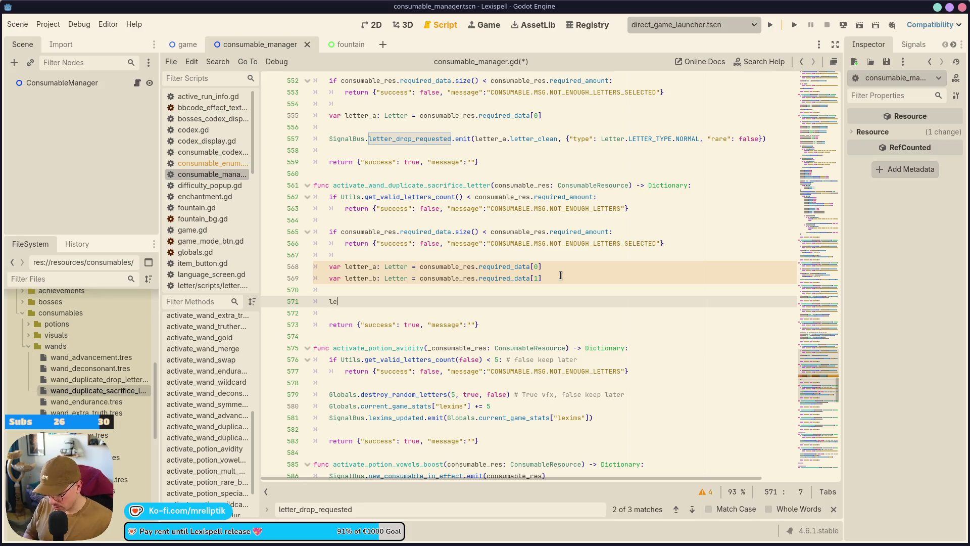
Start a letter_b line and add letter_a.destroy(true) below it, then save
type("tter_b.s")
key("BackSpace")
type("s")
key("BackSpace")
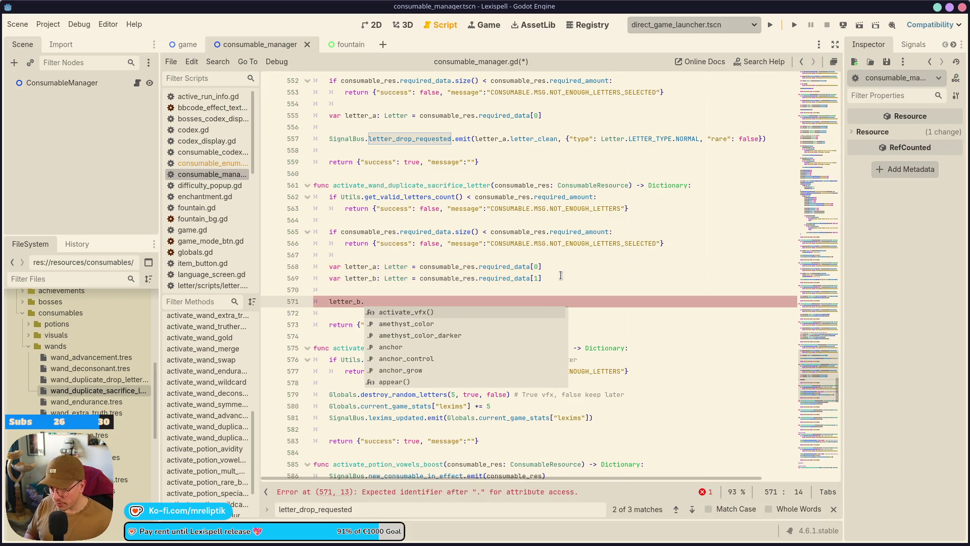
key("Escape")
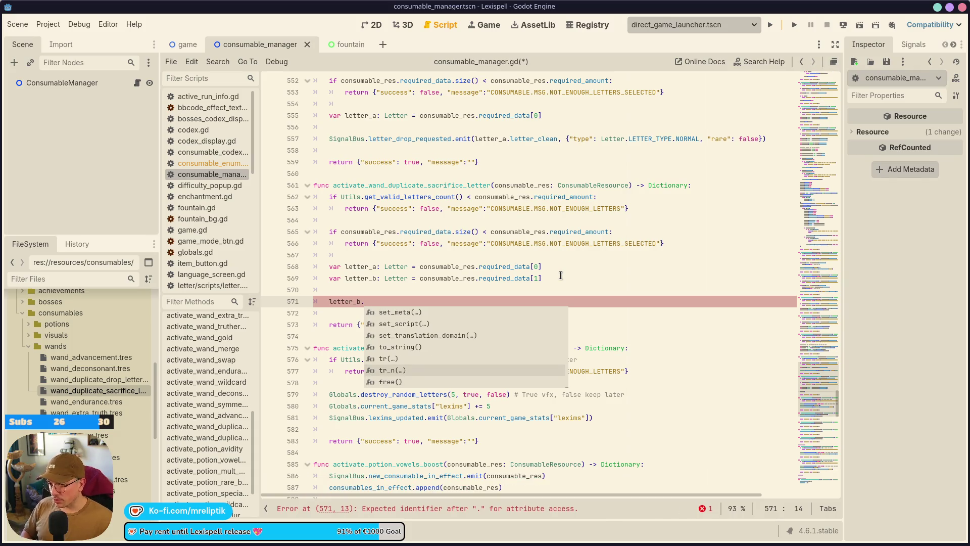
key("Escape")
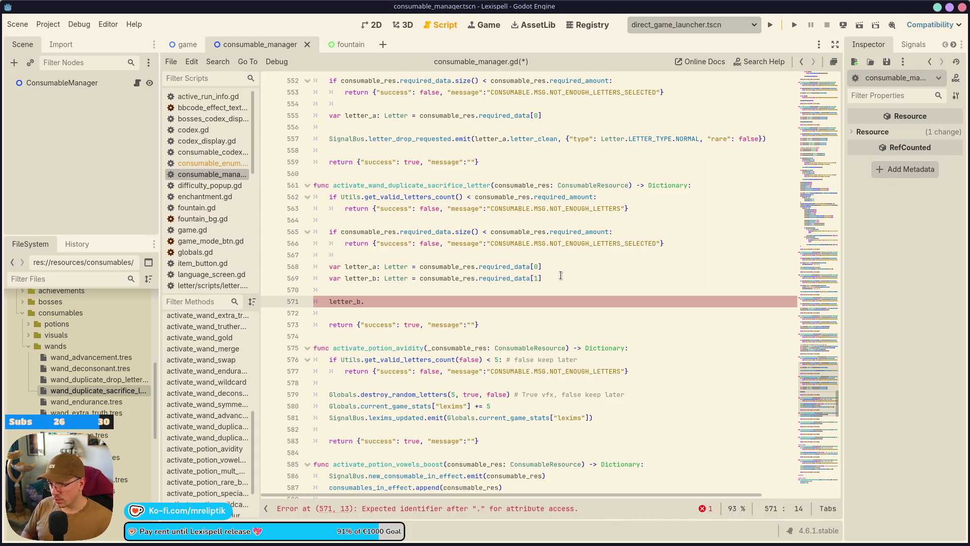
key("Return")
type("et")
key("BackSpace")
key("BackSpace")
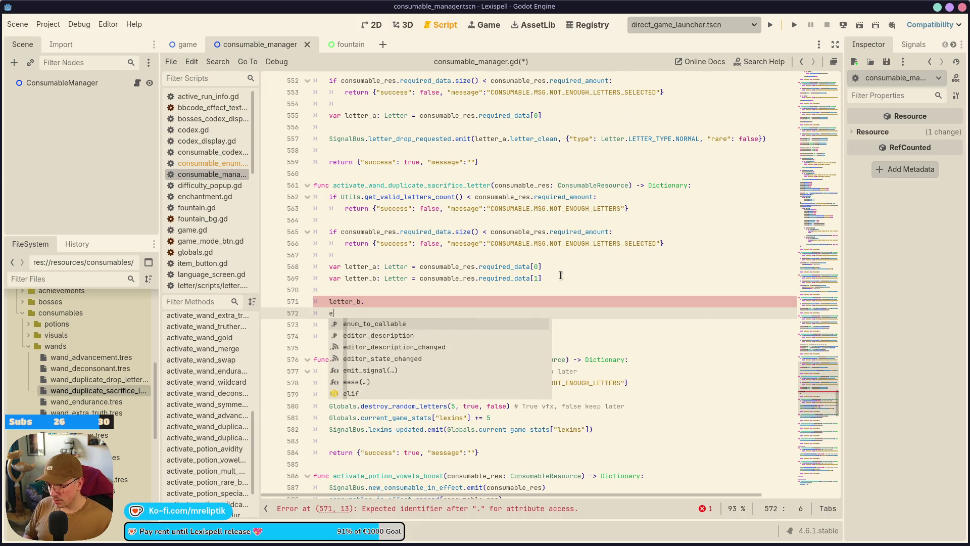
key("Return")
type("letter_a.")
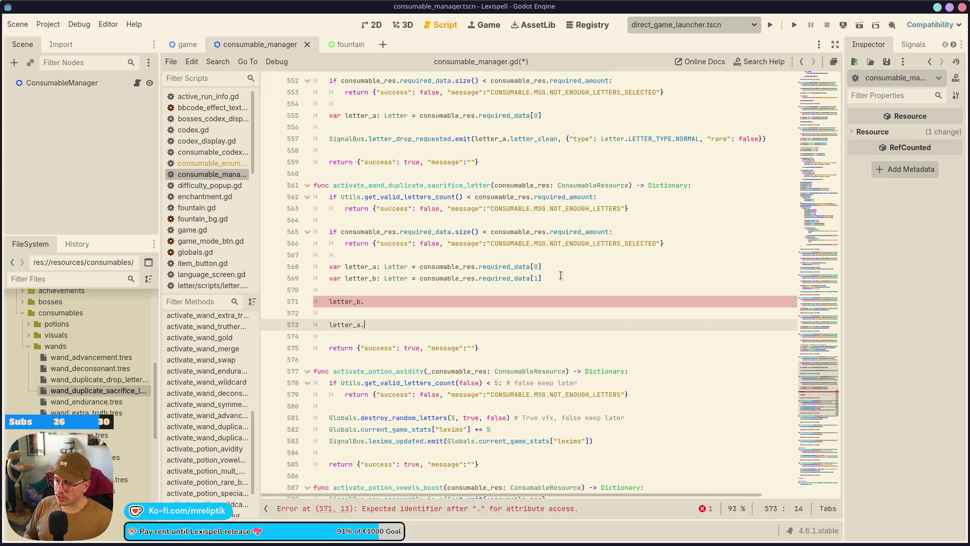
type("destr")
key("Return")
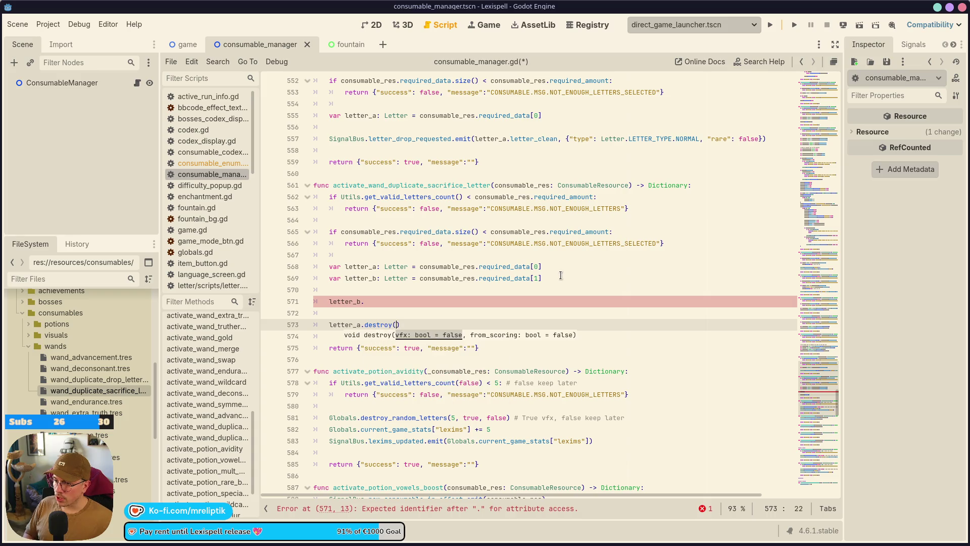
type("tryen,")
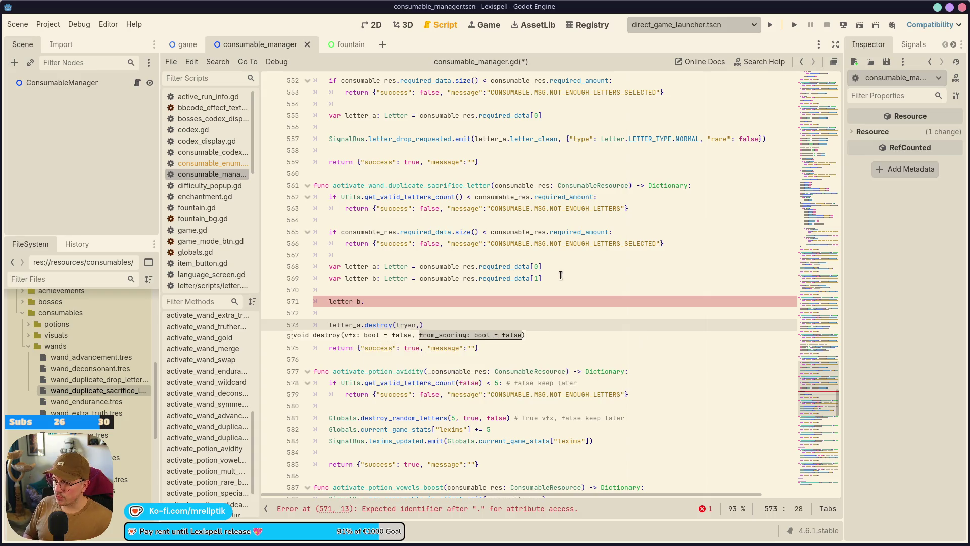
type("ue")
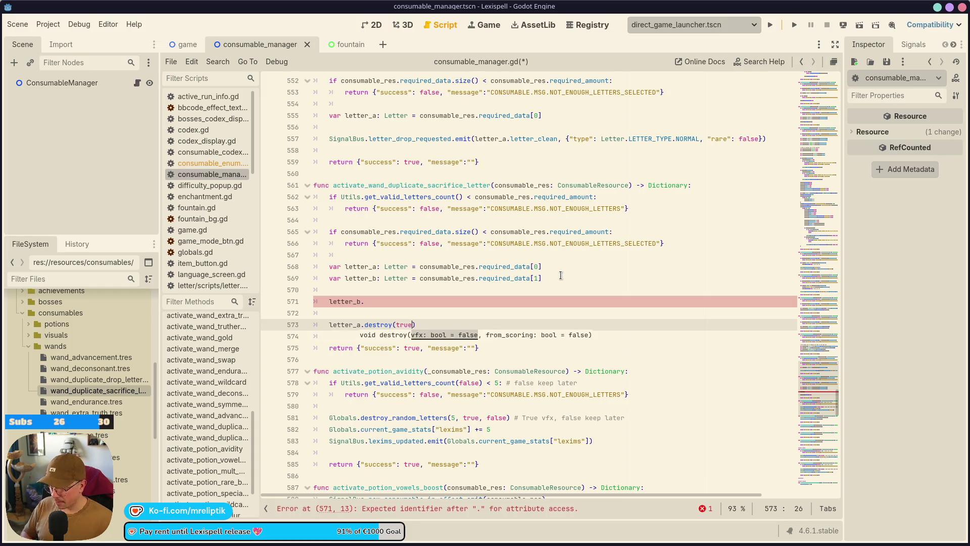
type(") ")
type("True ")
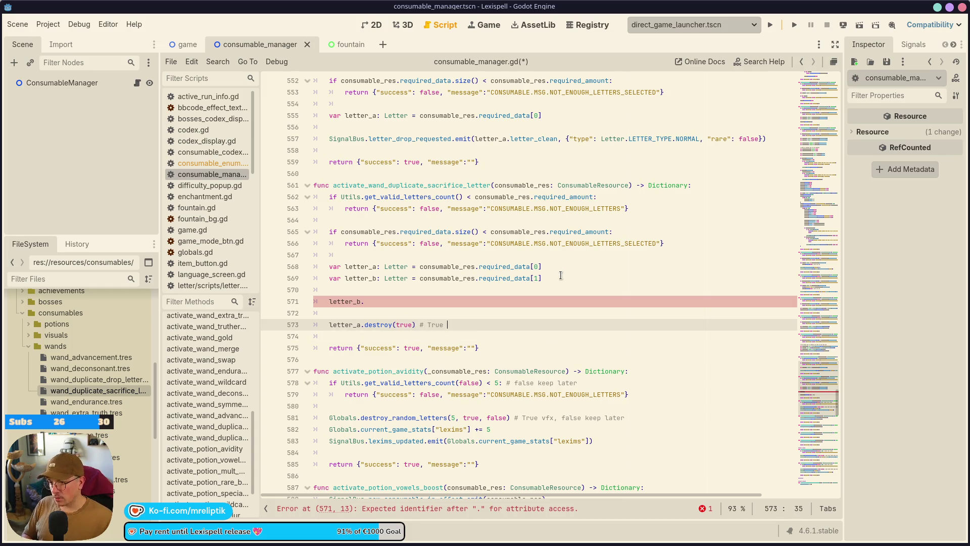
type("x")
key("ctrl+s")
Complete line 571 as letter_b.update_letter(letter_a.letter_clean) and save the script
key("Up")
key("Up")
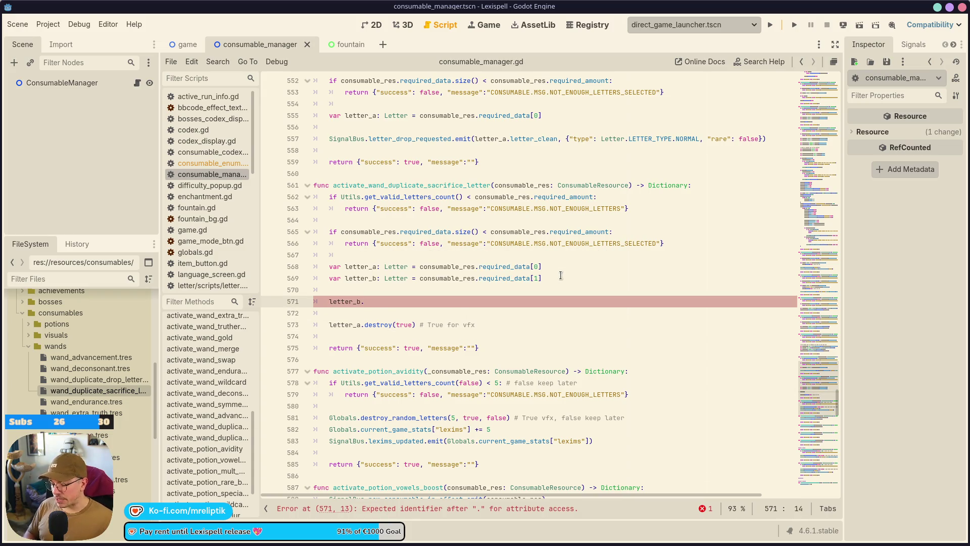
type("update")
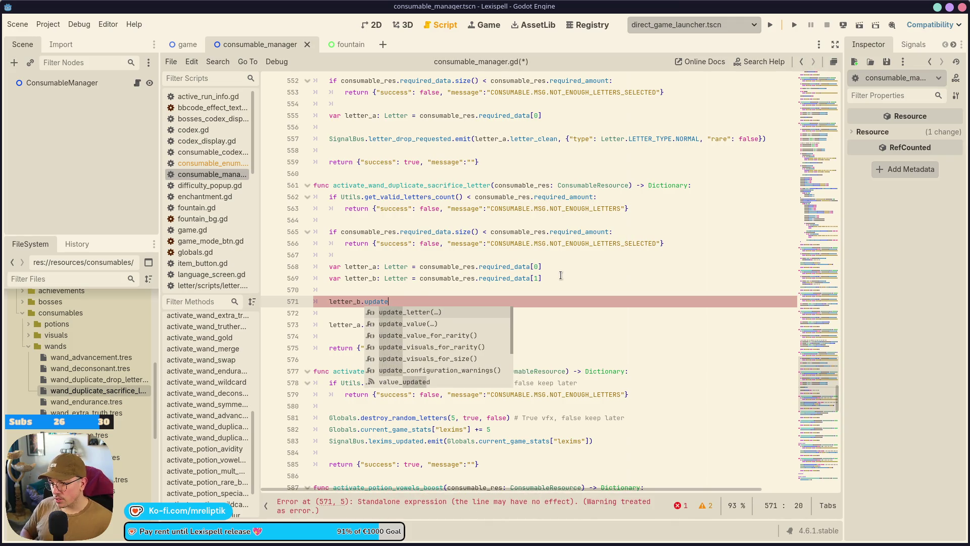
key("Return")
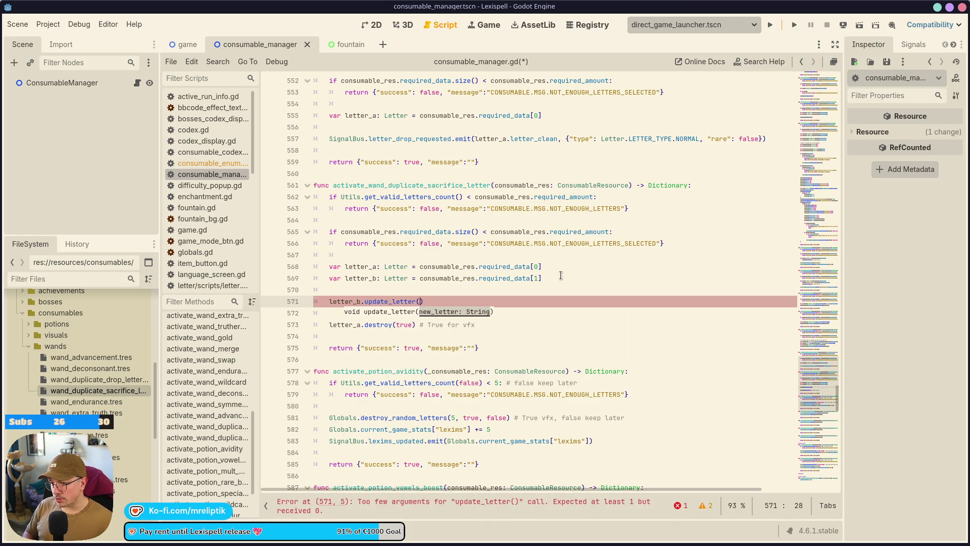
type("letter_")
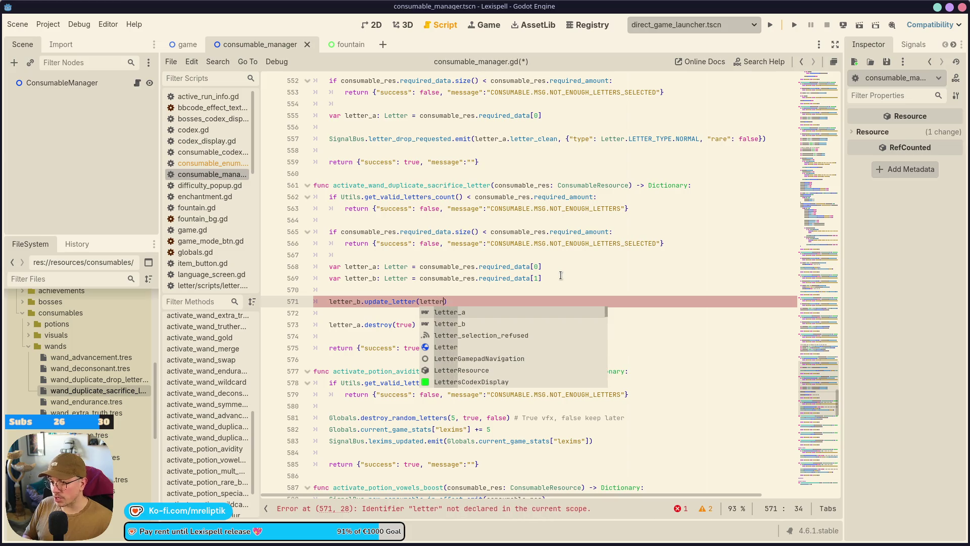
key("Down")
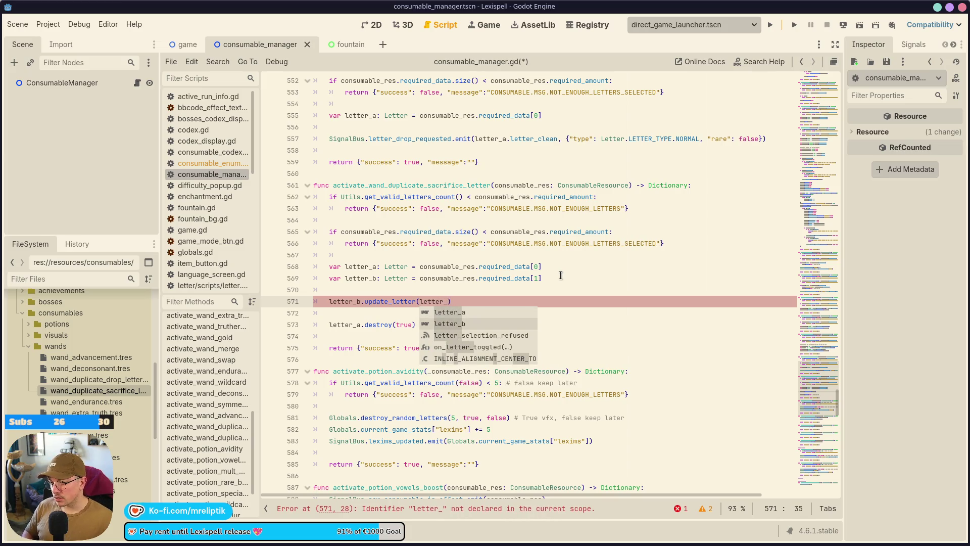
key("Up")
key("Return")
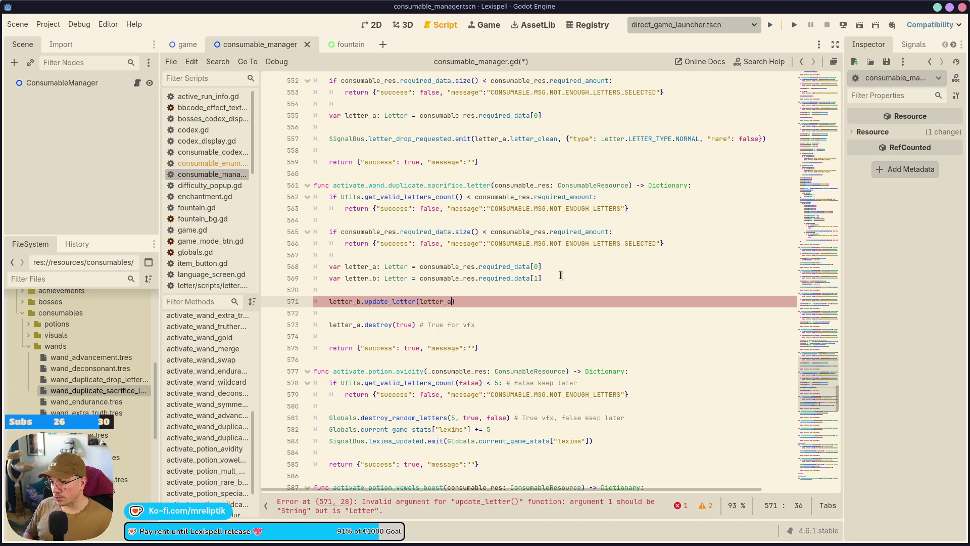
type(".letter")
key("Down")
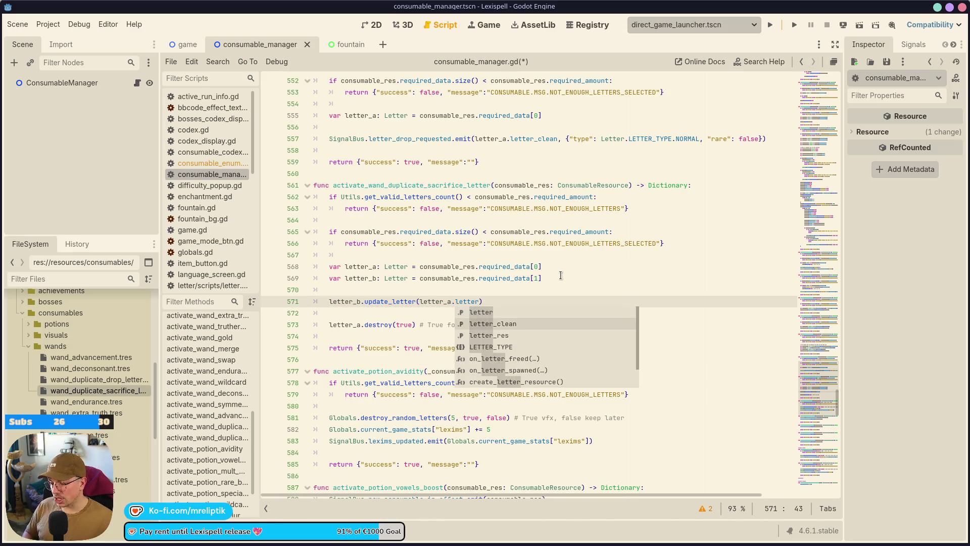
key("Return")
key("ctrl+s")
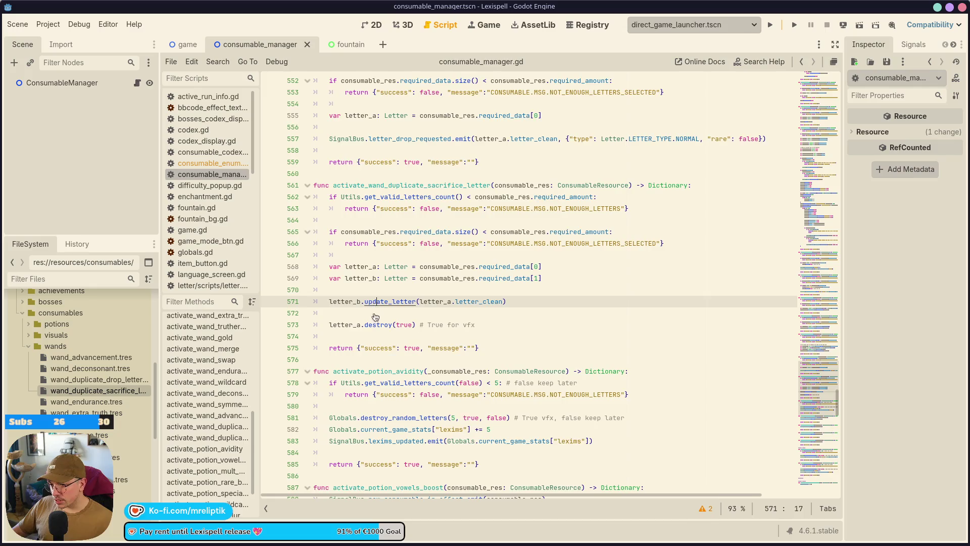
Open update_letter's definition in letter.gd and inspect letter_changed_letter on line 847
left_click(376, 302, "ctrl")
double_click(358, 79)
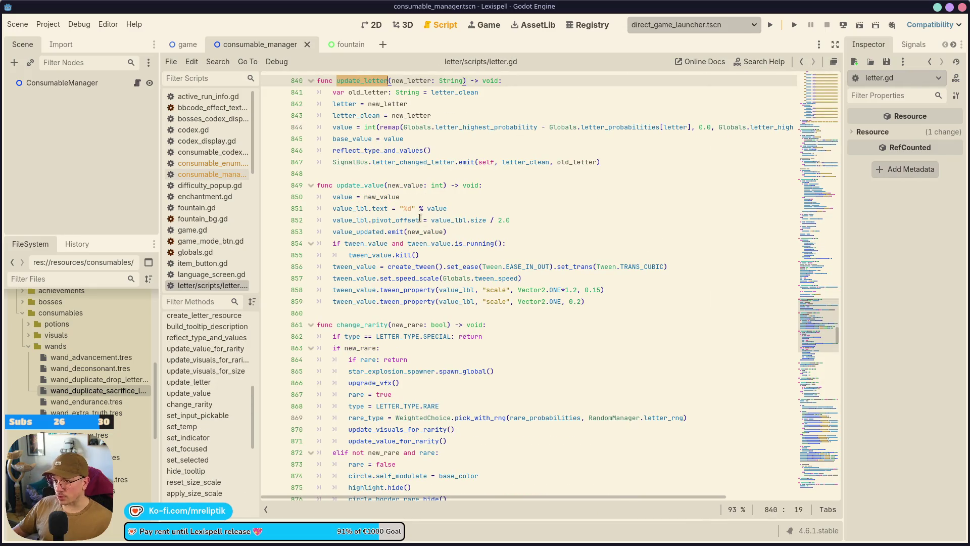
double_click(414, 161)
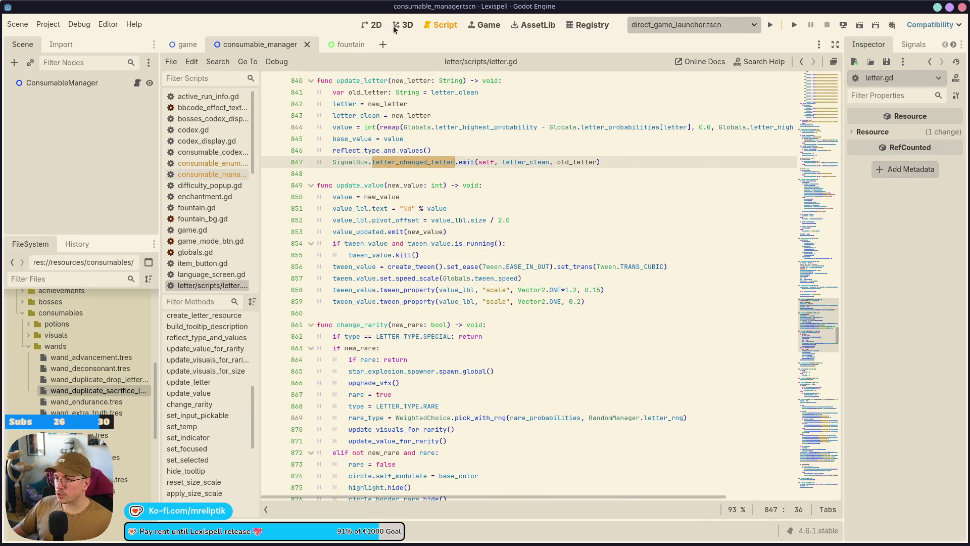
key("ctrl+F1")
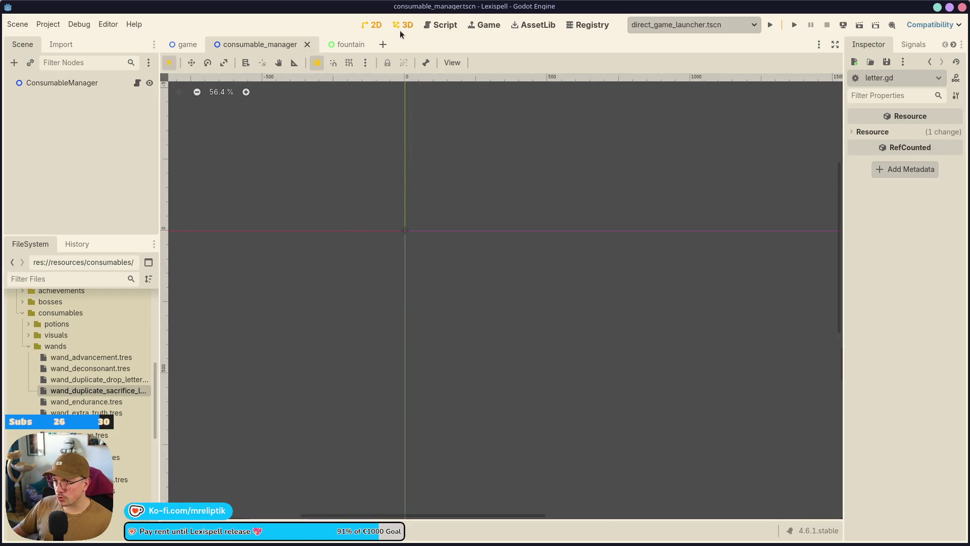
Select ConsumableManager, then export the Lexispell_localization sheet via File > Download > Comma-separated values (.csv)
left_click(402, 27)
left_click(61, 83)
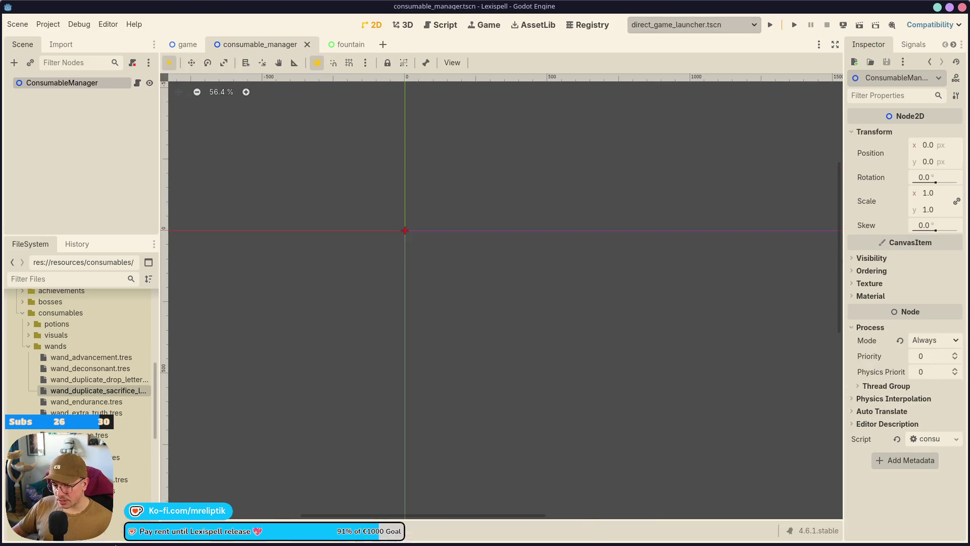
mouse_move(283, 543)
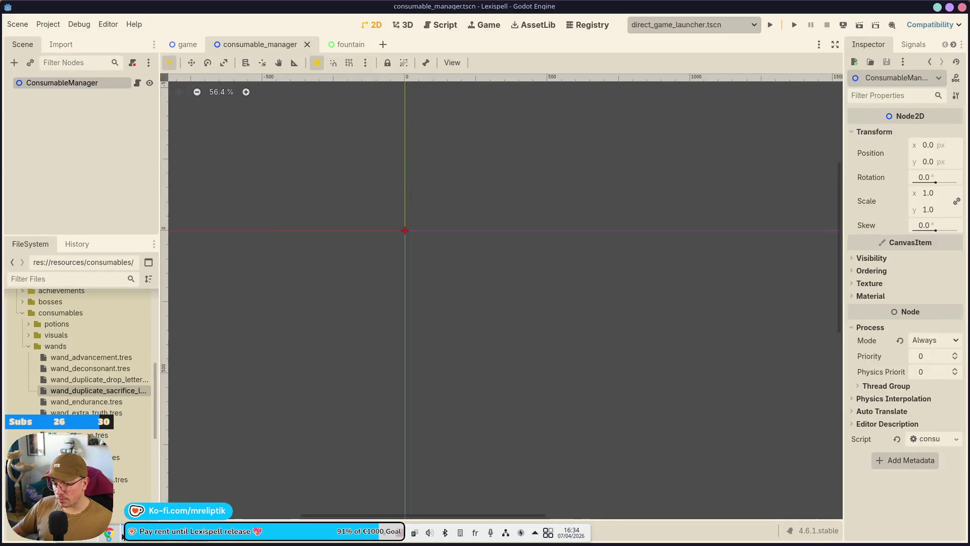
left_click(123, 536)
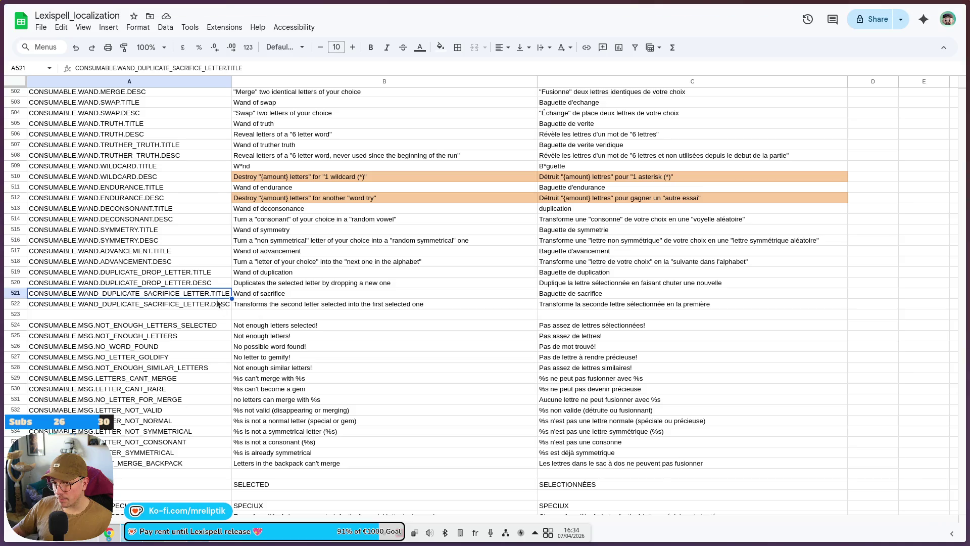
left_click(40, 27)
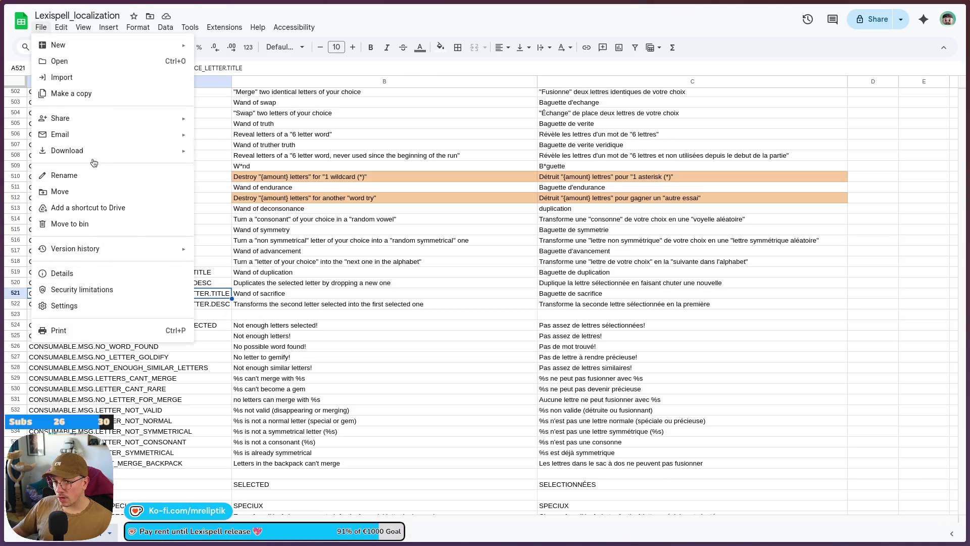
mouse_move(93, 157)
left_click(252, 219)
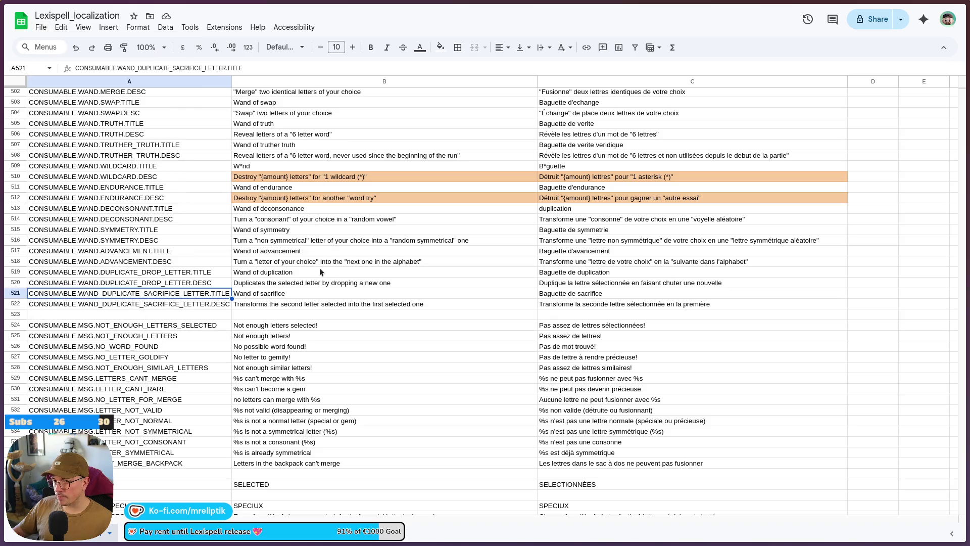
key("alt+Tab")
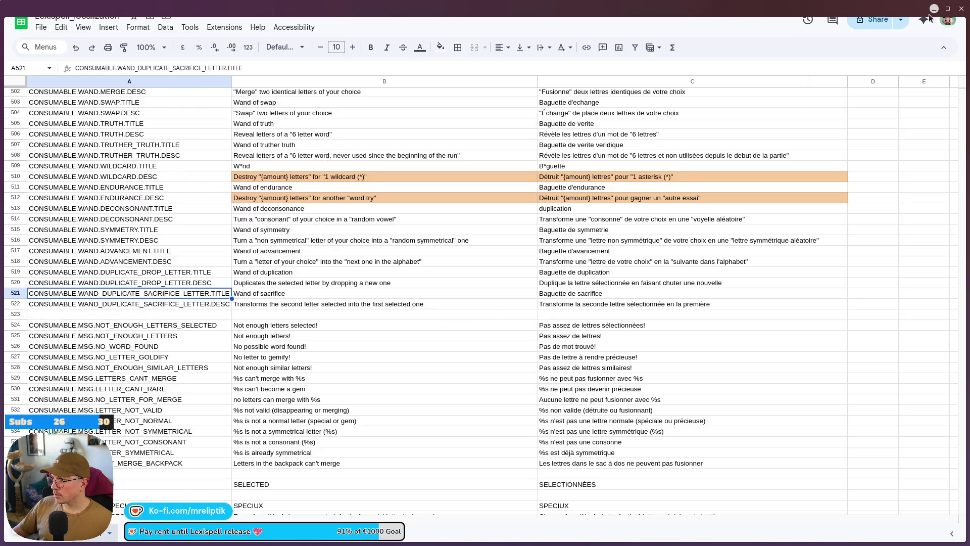
key("alt+Tab")
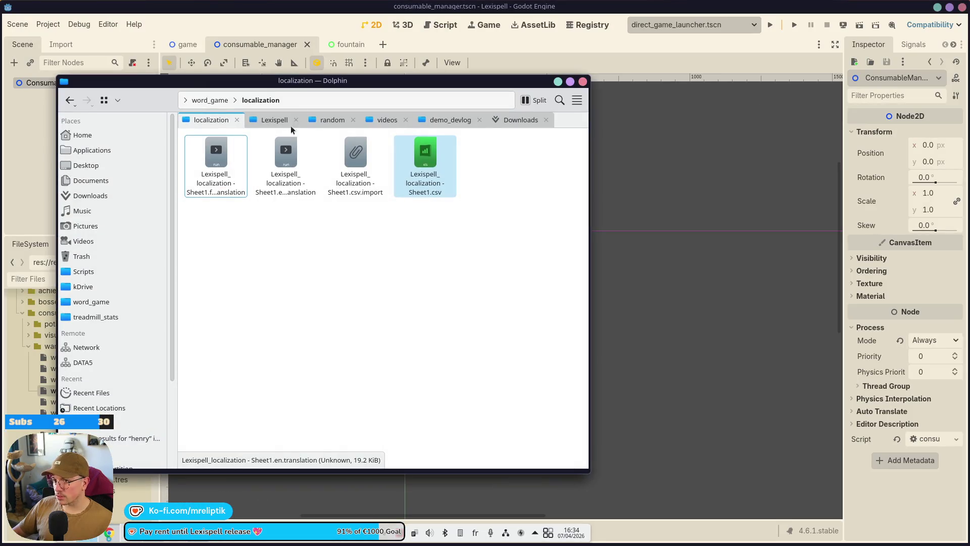
Move aside and minimize the Dolphin windows, then deselect ConsumableManager in Godot's Scene dock
left_click_drag(320, 81, 969, 81)
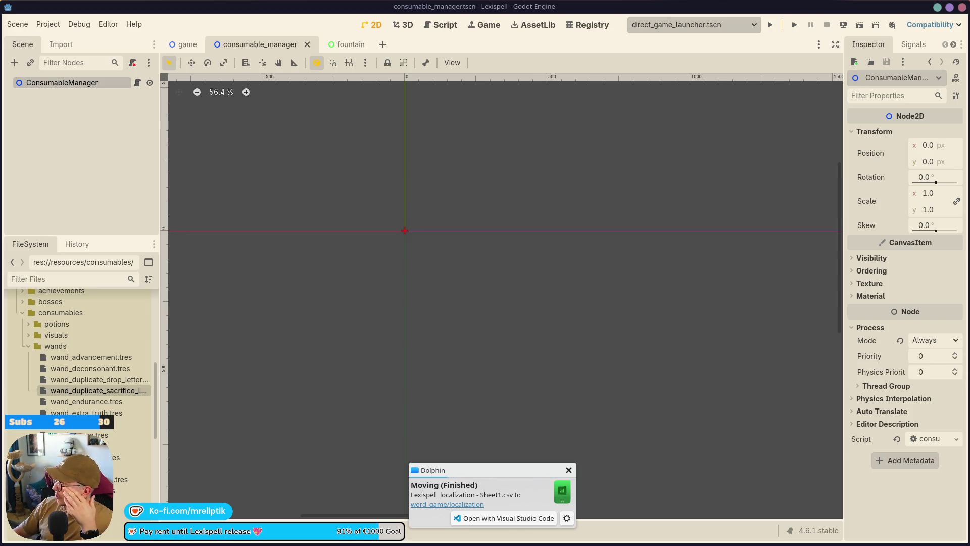
key("alt+Tab")
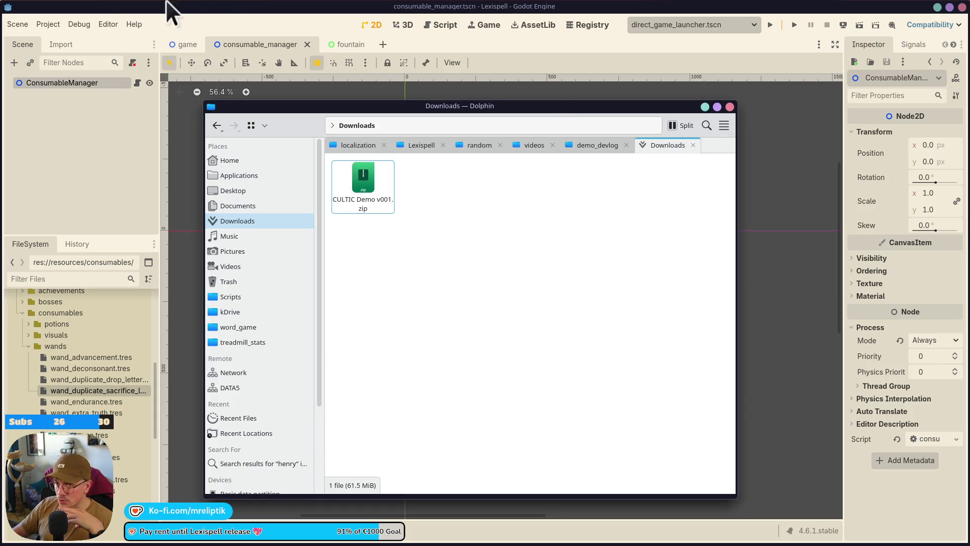
left_click(717, 107)
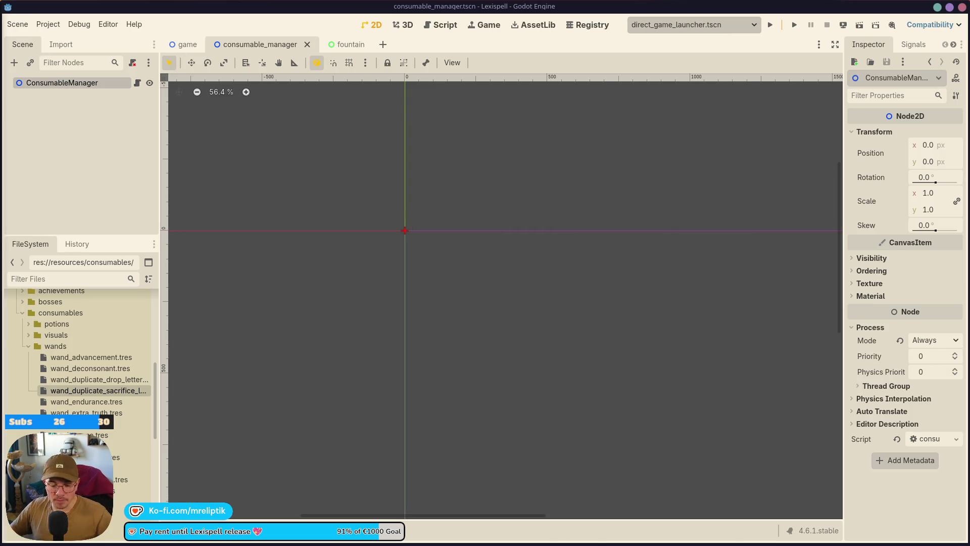
left_click(77, 158)
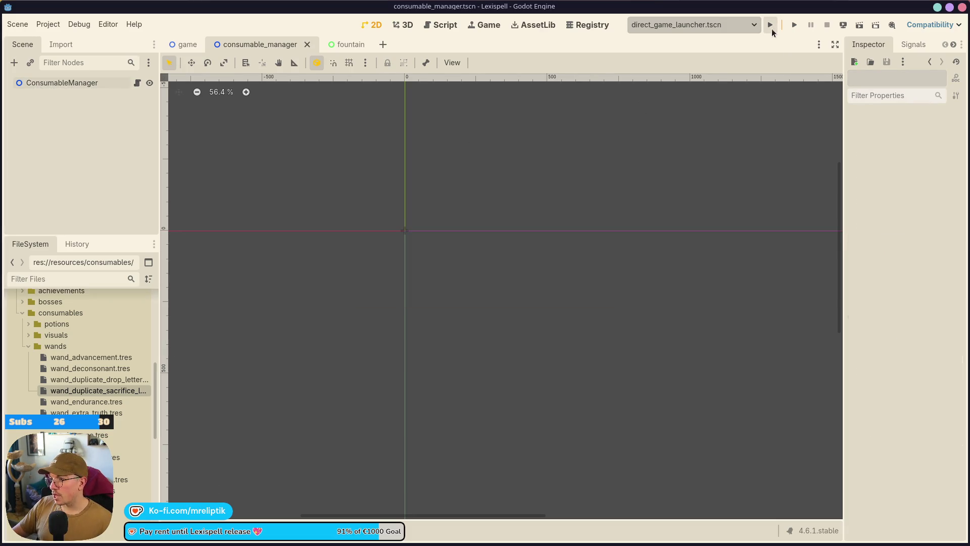
Run Lexispell into Chapter 1, add the duplicate-sacrifice wand from the F1 debug list, and open wand_duplicate_sacrifice_letter.tres
left_click(771, 29)
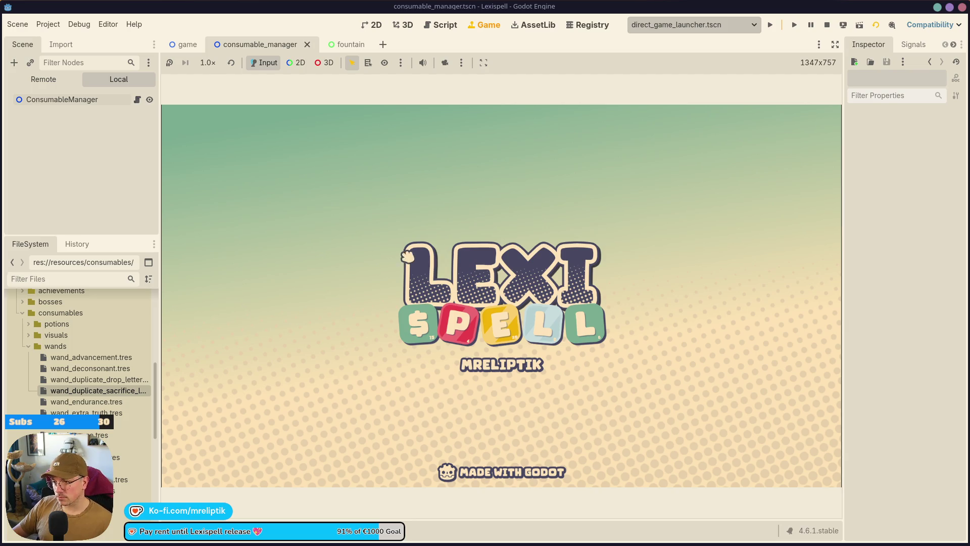
left_click(467, 350)
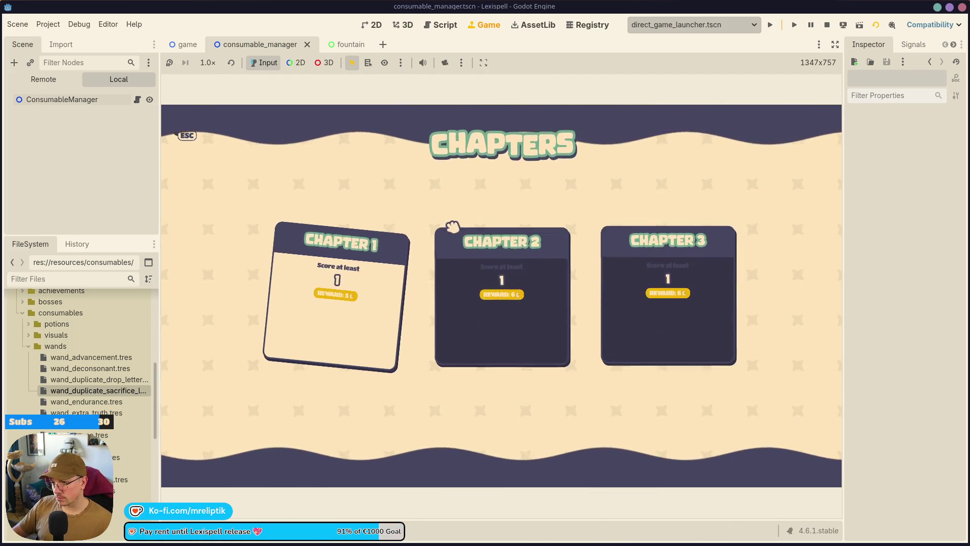
left_click(405, 263)
key("F1")
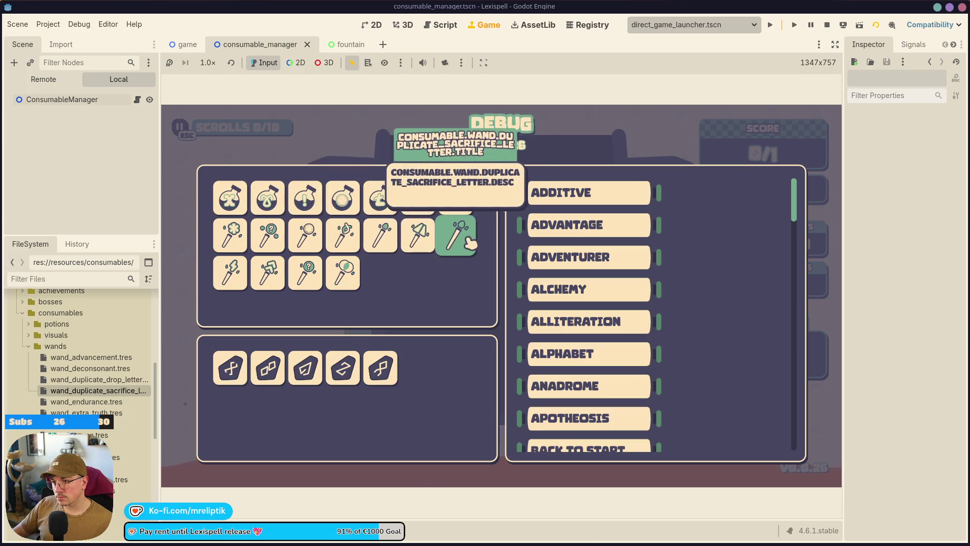
left_click(456, 233)
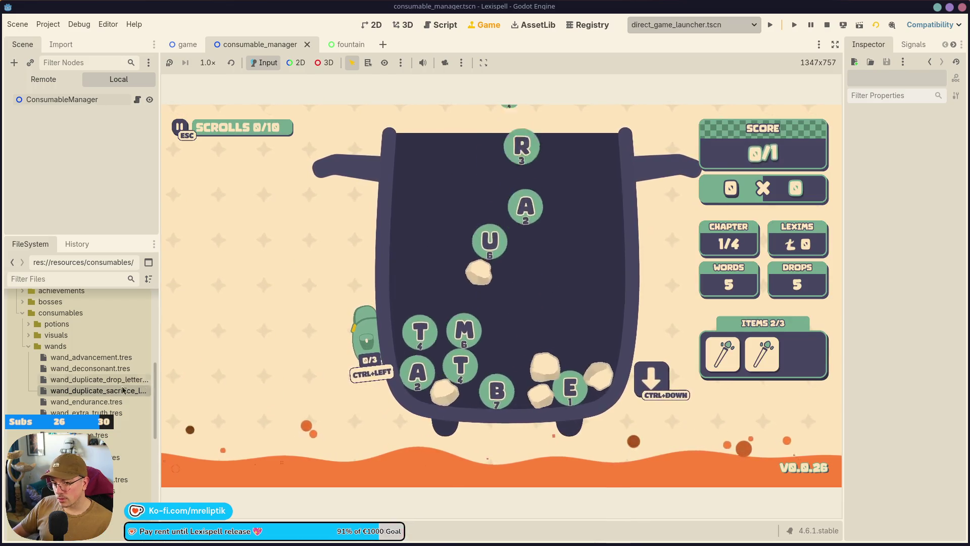
left_click(83, 389)
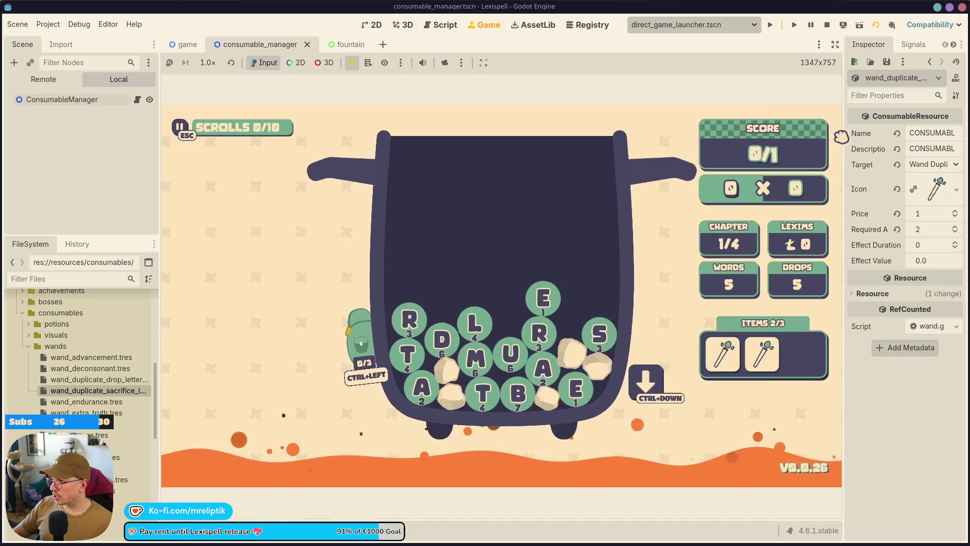
Widen the Inspector to read the WAND DUPLICATE_SACRIFICE_LETTER name key, then show the localization spreadsheet
left_click_drag(844, 136, 358, 165)
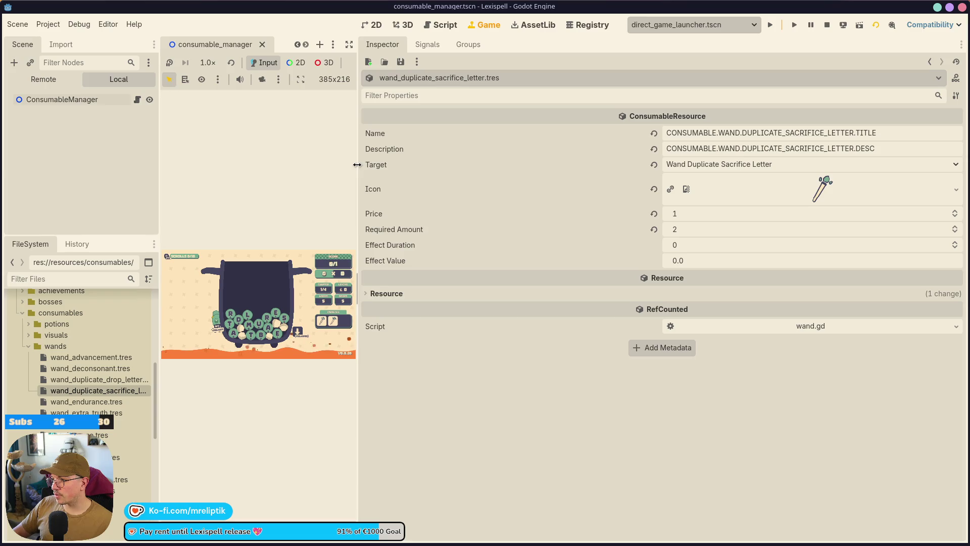
double_click(746, 133)
double_click(729, 133)
mouse_move(175, 542)
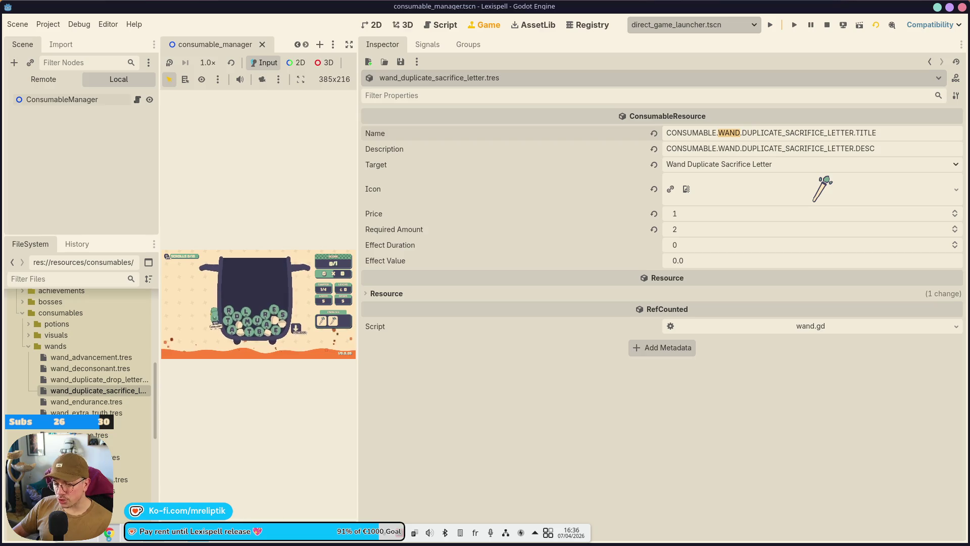
left_click(109, 532)
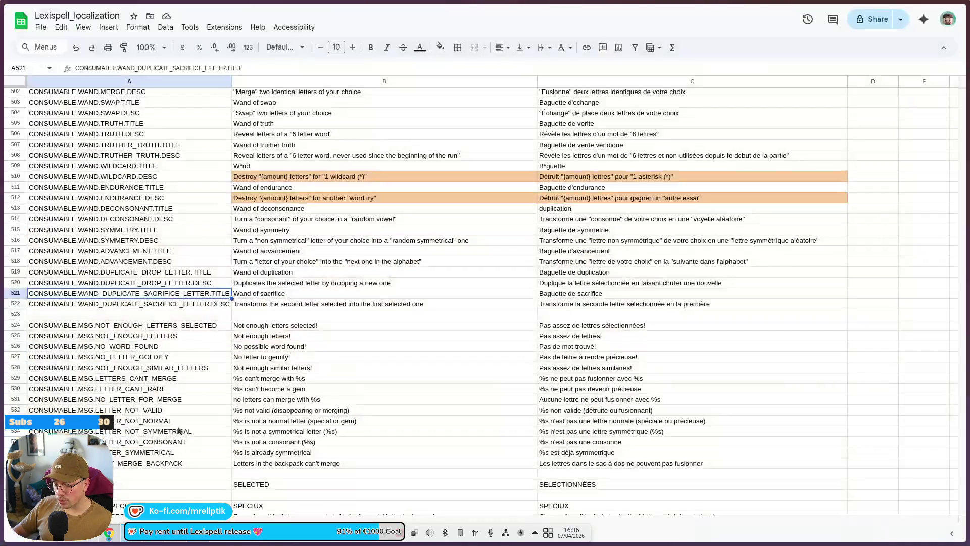
Change the underscore after WAND to a period in keys A521 and A522, then return to Godot
double_click(102, 291)
key("BackSpace")
type(".")
key("Return")
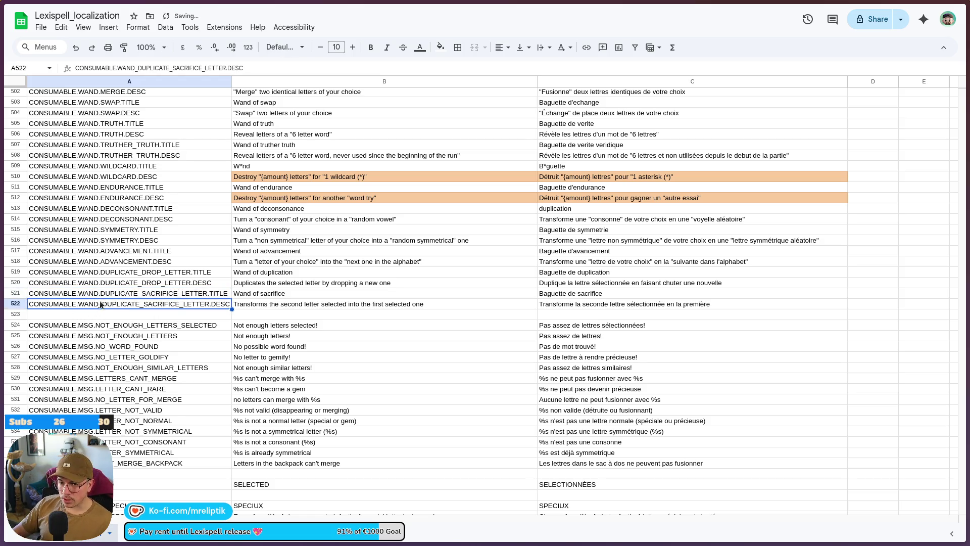
double_click(97, 303)
key("BackSpace")
type(".")
key("Return")
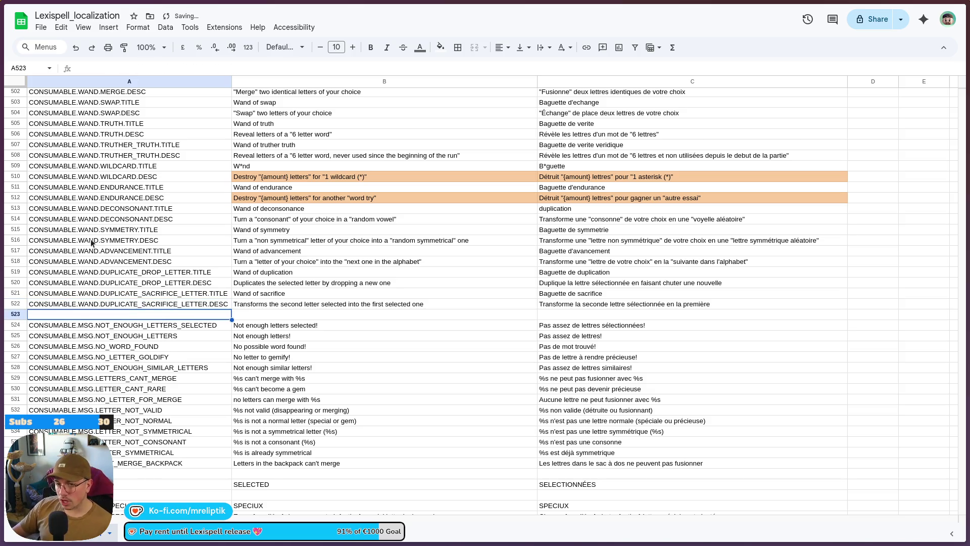
key("alt+Tab")
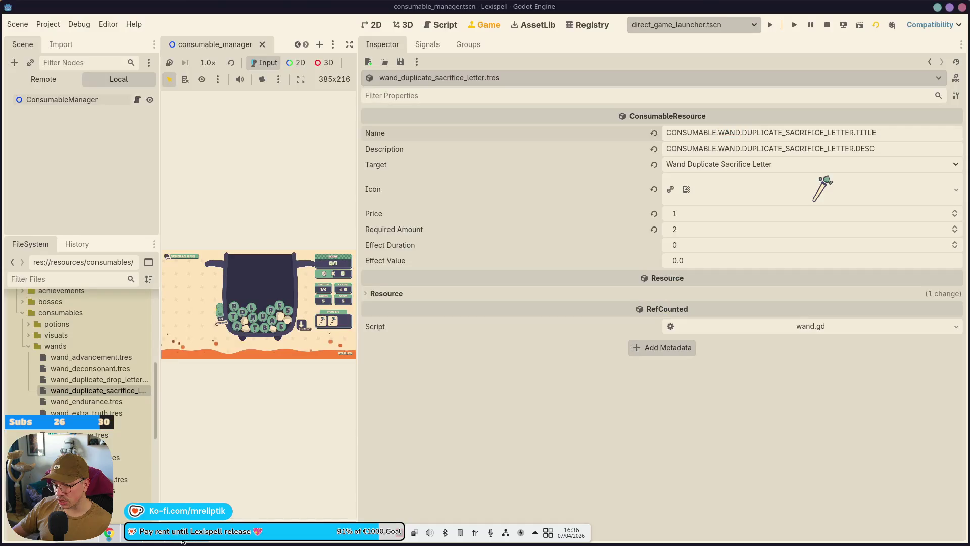
Save the scene, widen the game view, and use the Wand of Duplication on letter M
key("ctrl+s")
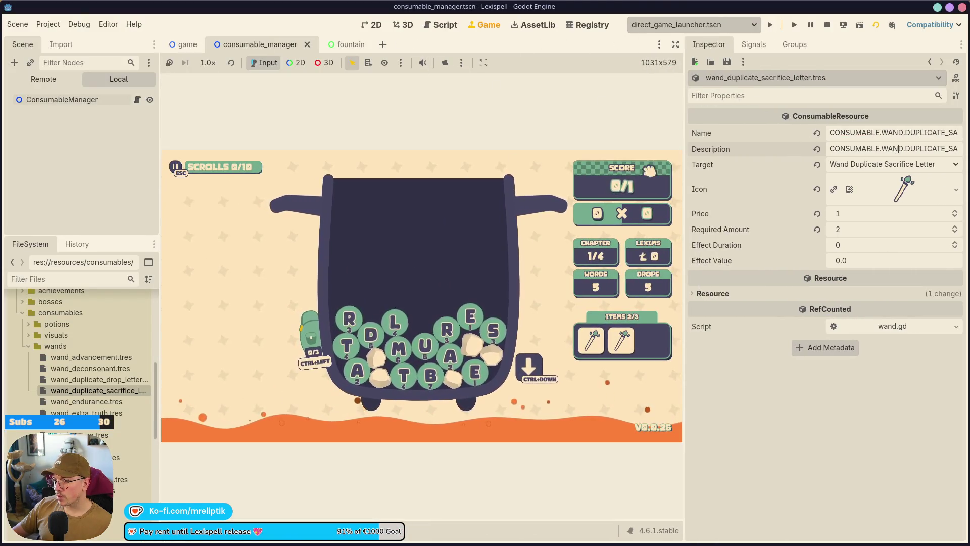
left_click_drag(684, 145, 774, 145)
mouse_move(662, 353)
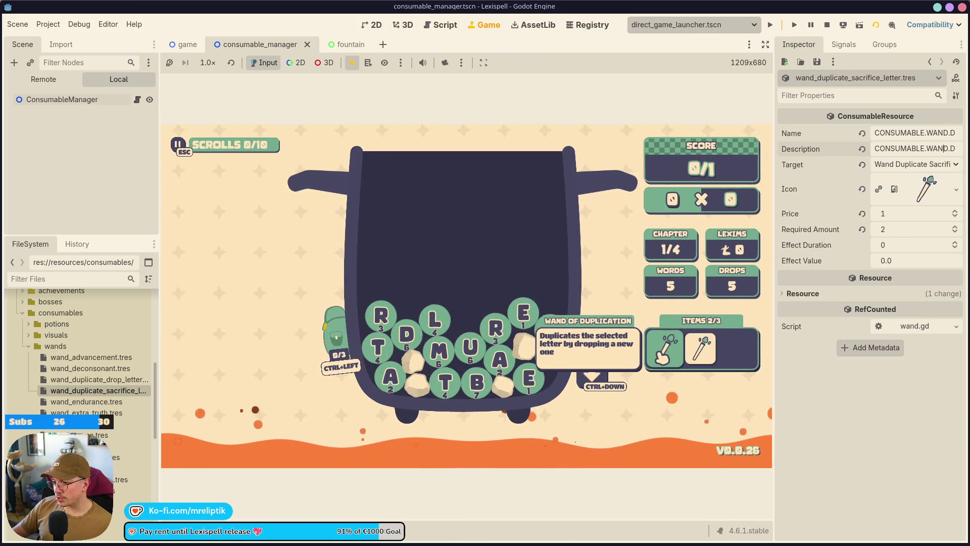
left_click(662, 354)
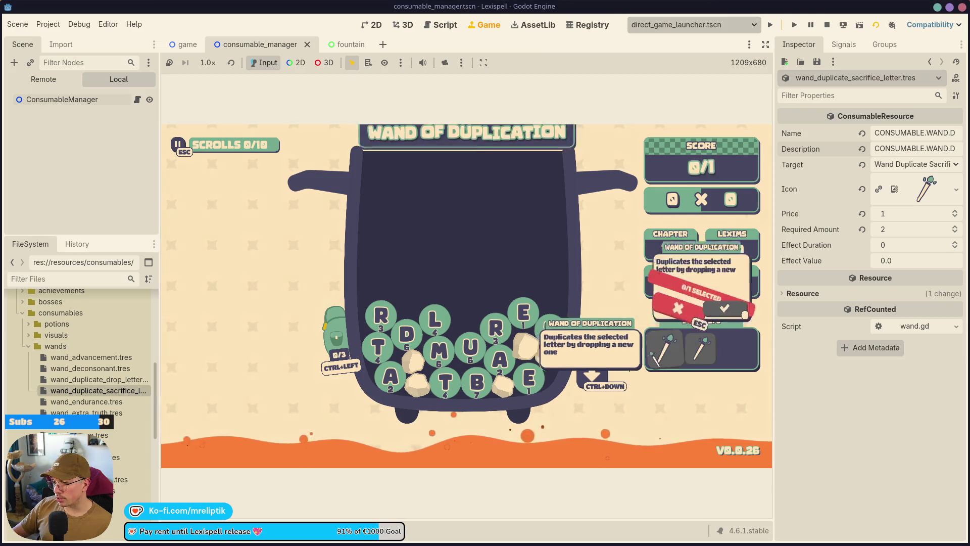
left_click(451, 335)
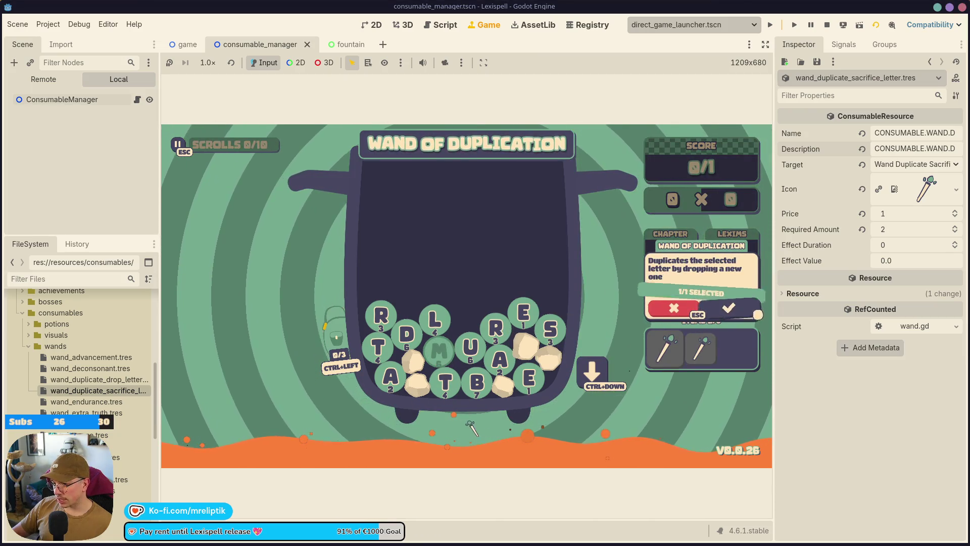
left_click(729, 307)
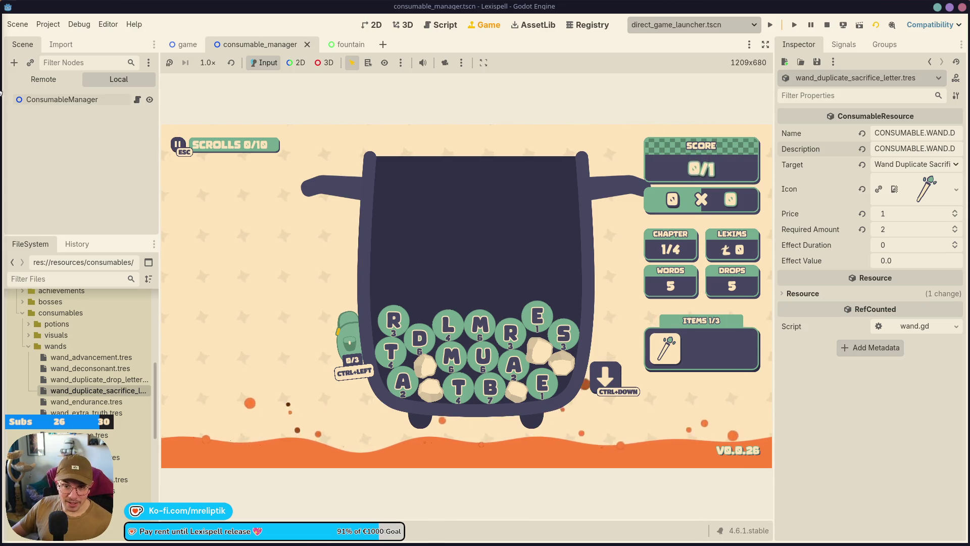
key("alt+Tab")
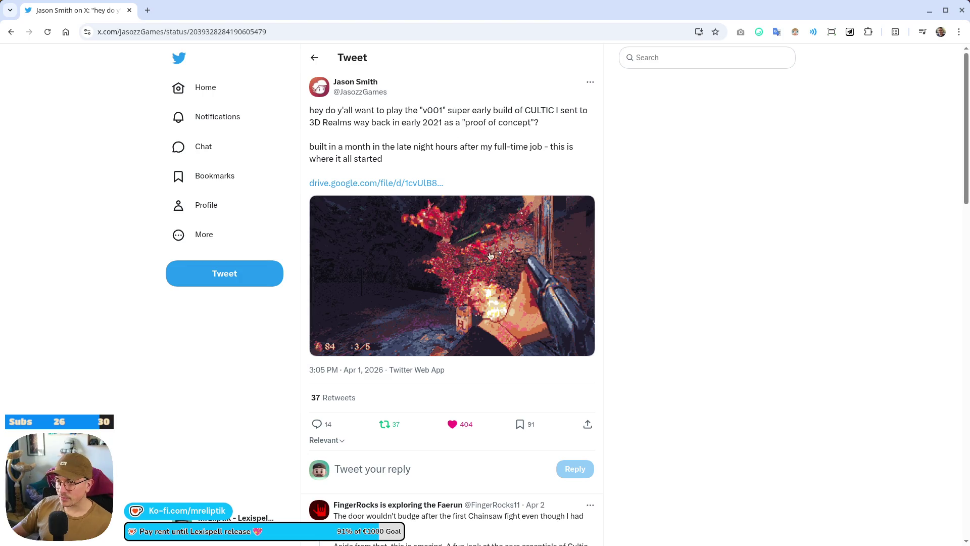
Read the tweet about the early CULTIC build, then close the browser
left_click_drag(314, 111, 423, 174)
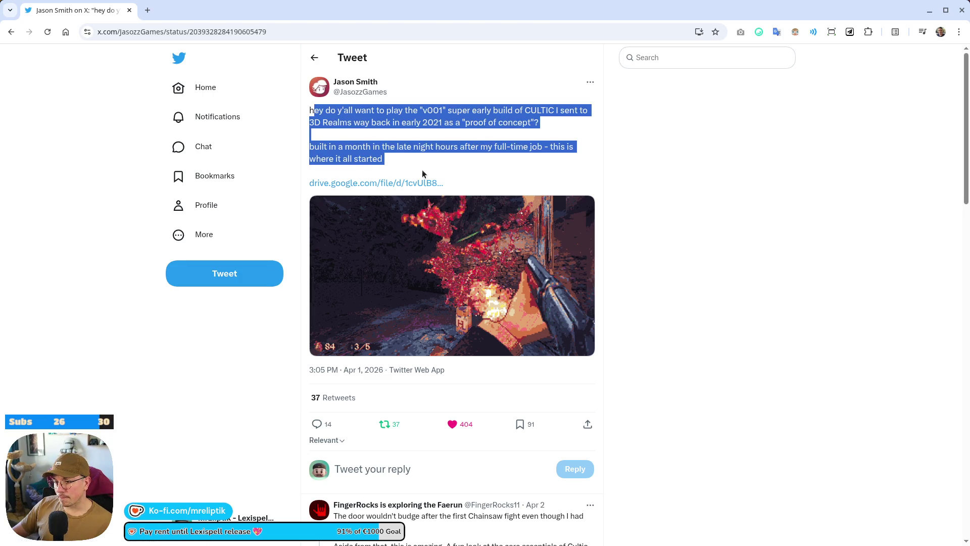
left_click(406, 119)
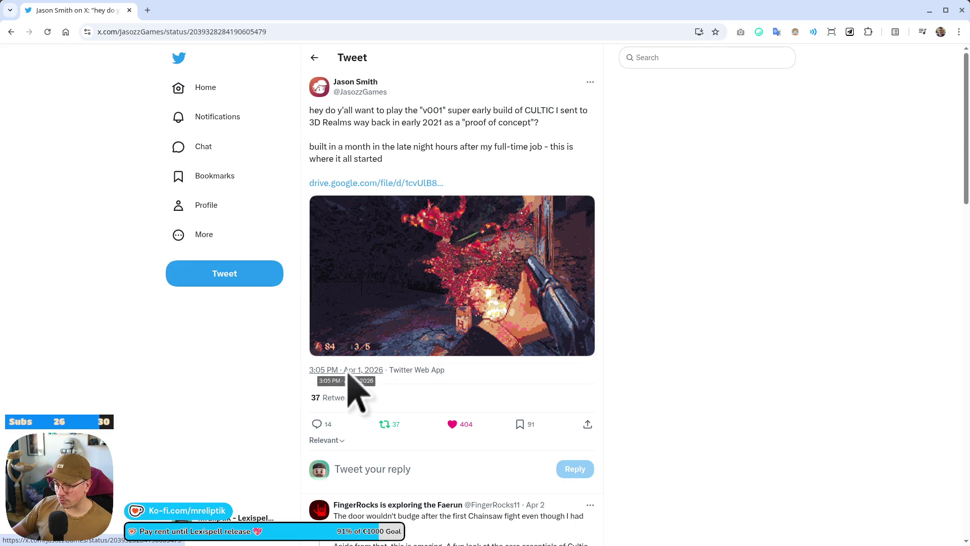
scroll(273, 470, "down", 1)
scroll(272, 470, "down", 5)
scroll(277, 477, "up", 5)
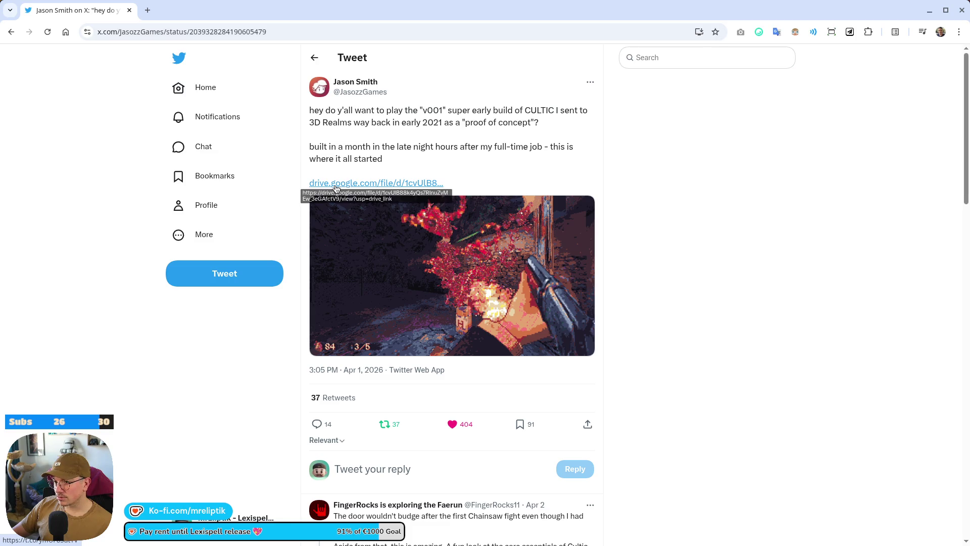
left_click(339, 38)
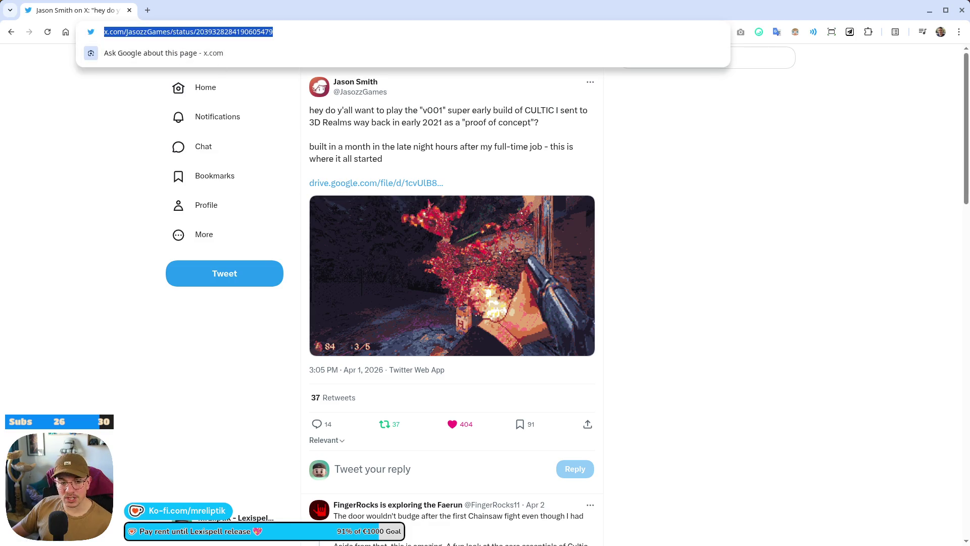
key("alt+Tab")
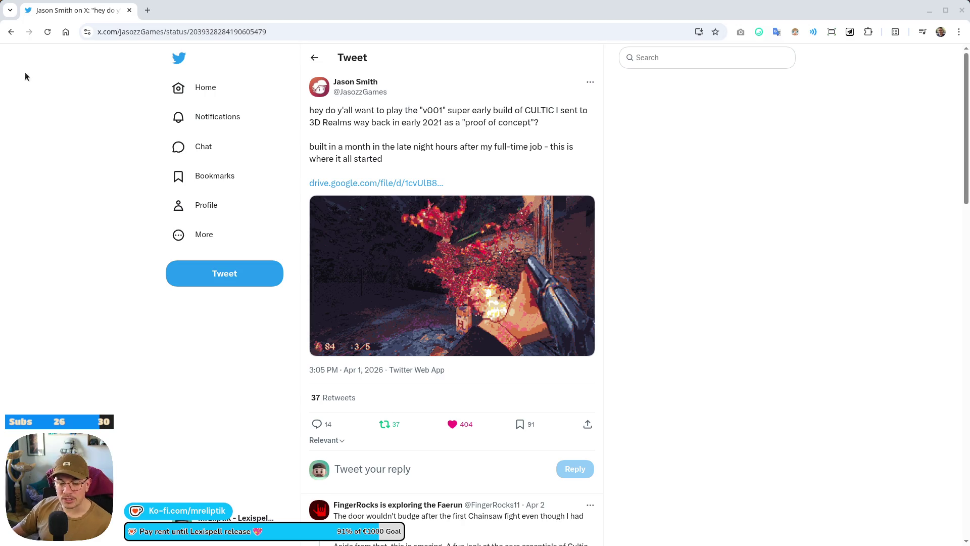
left_click(130, 11)
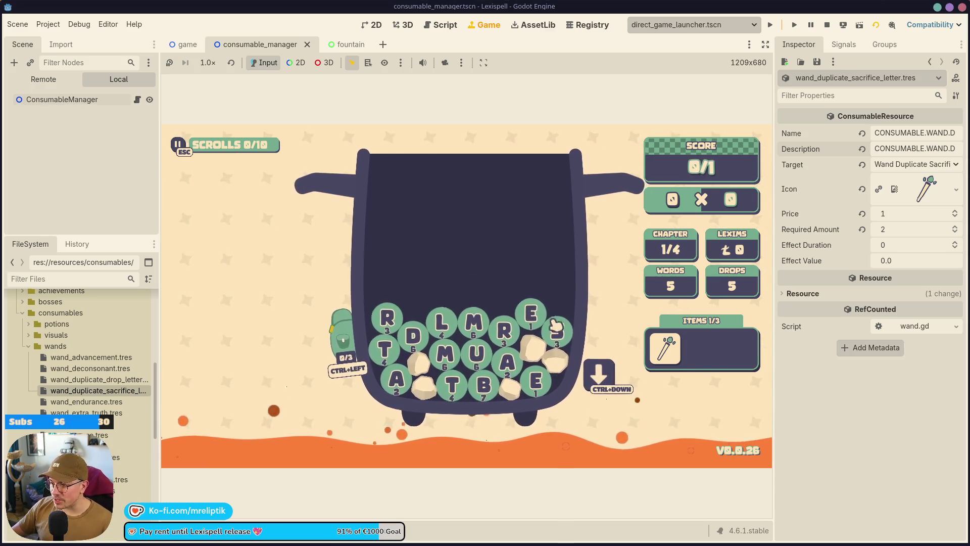
Use the sacrifice wand keeping M and sacrificing B, then view the VS Code diff
left_click(665, 348)
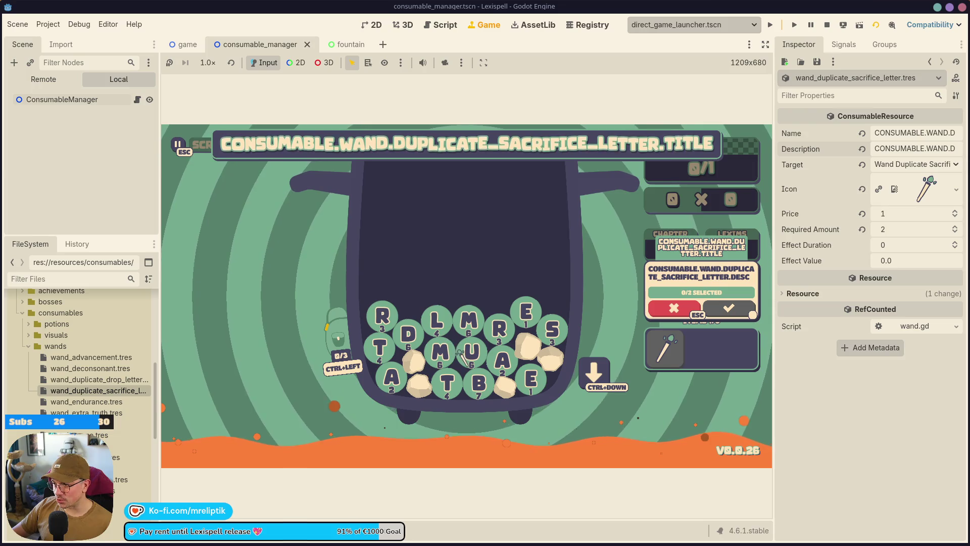
left_click(466, 321)
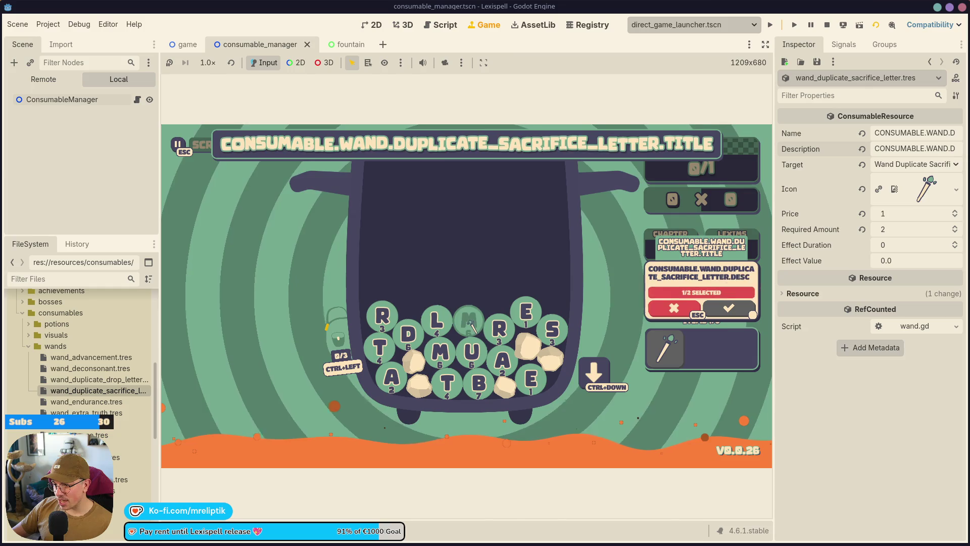
left_click(479, 386)
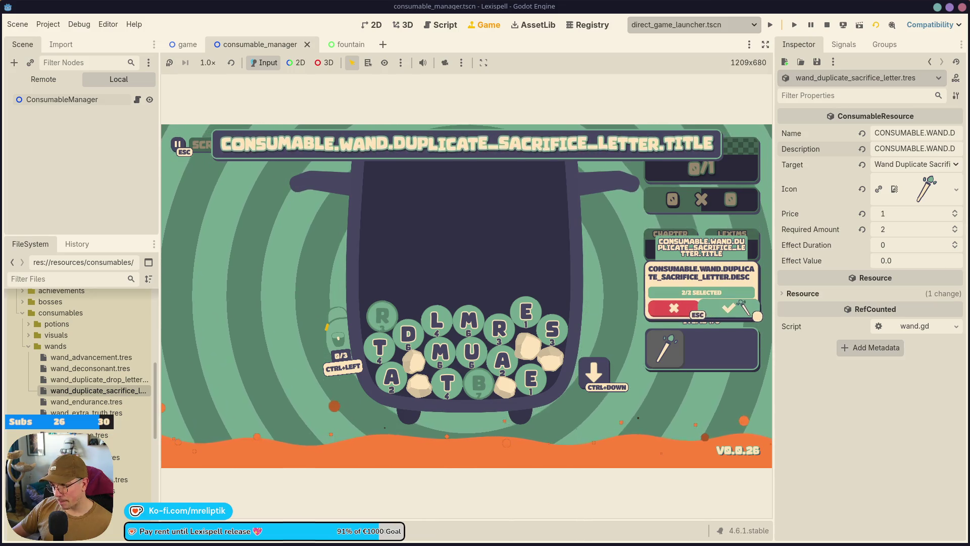
left_click(738, 308)
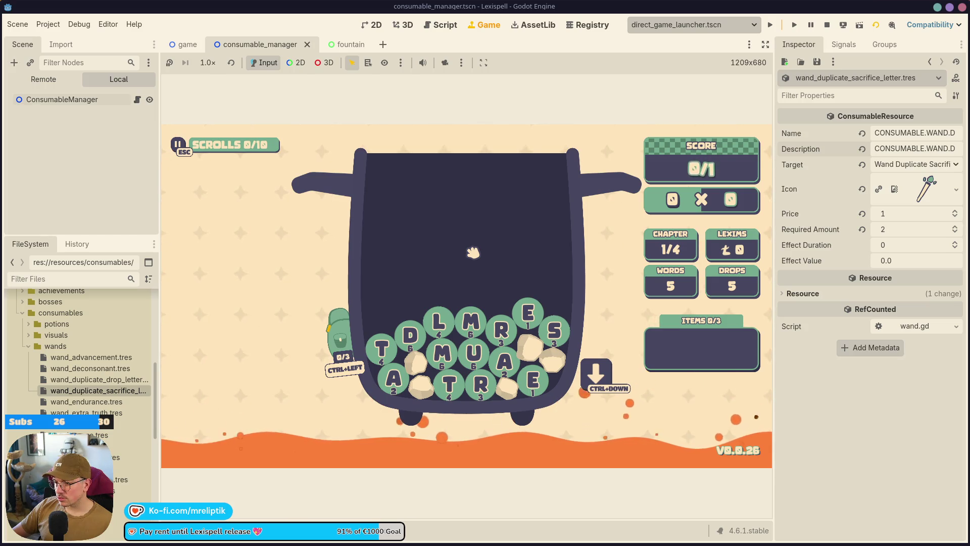
left_click(178, 540)
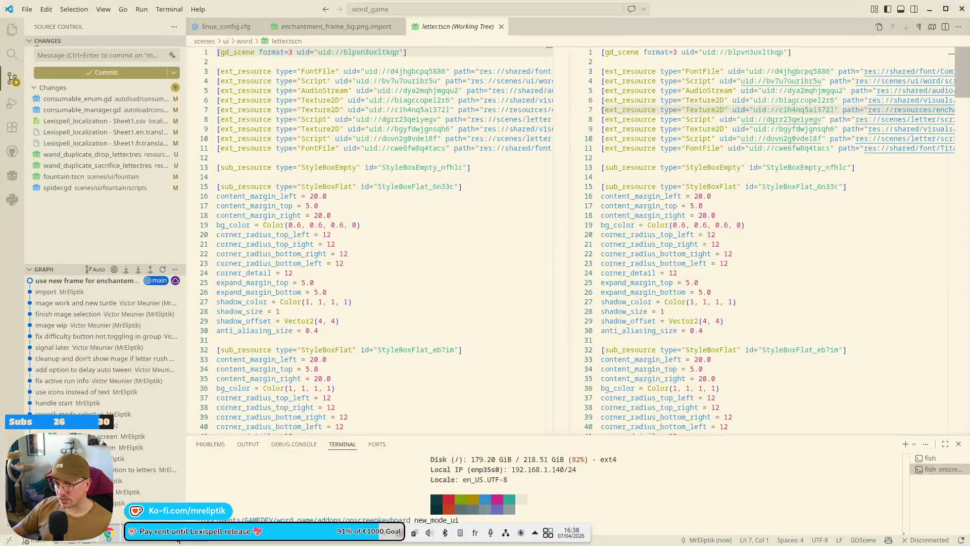
Delete the letter_a.destroy(true) line in consumable_manager.gd and save the script
left_click(125, 541)
mouse_move(133, 540)
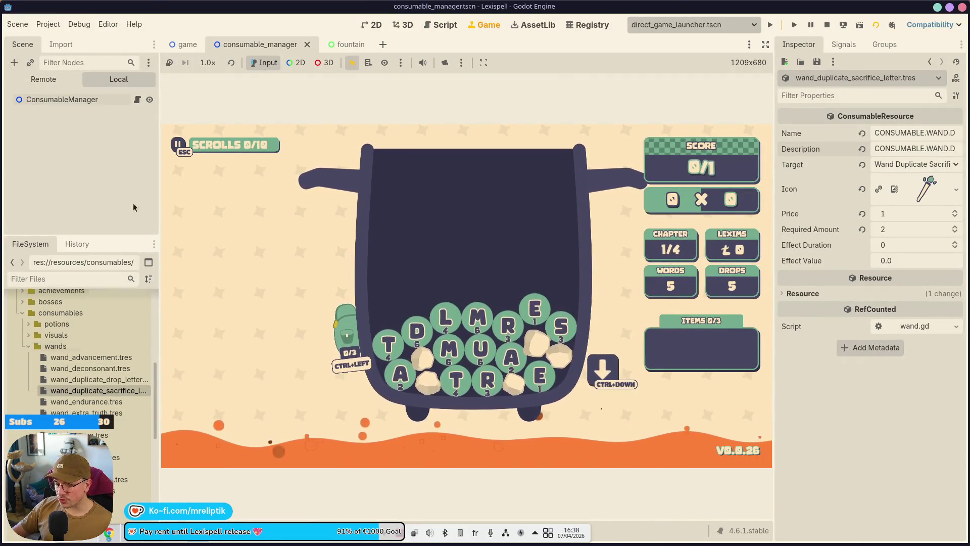
left_click(137, 100)
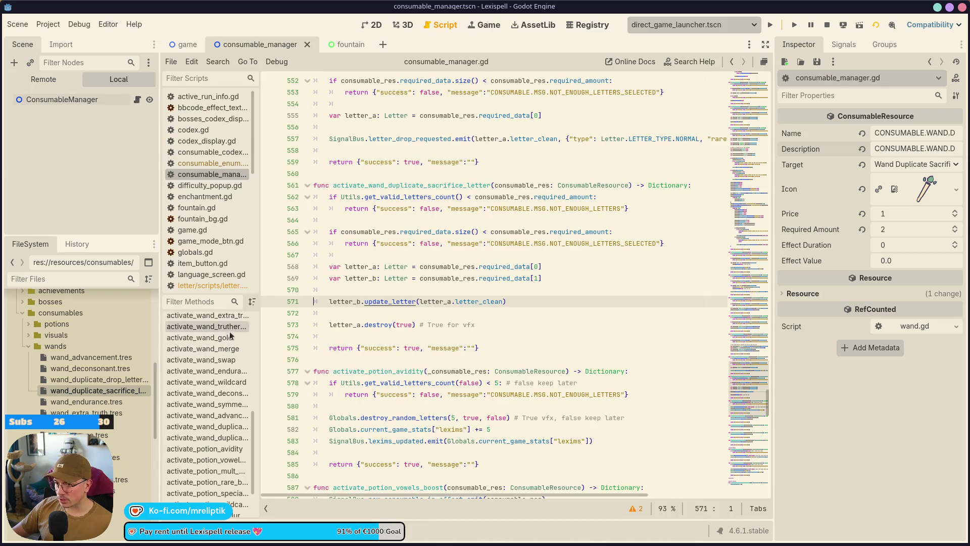
key("Down")
key("Down")
key("ctrl+shift+k")
key("ctrl+shift+k")
key("ctrl+s")
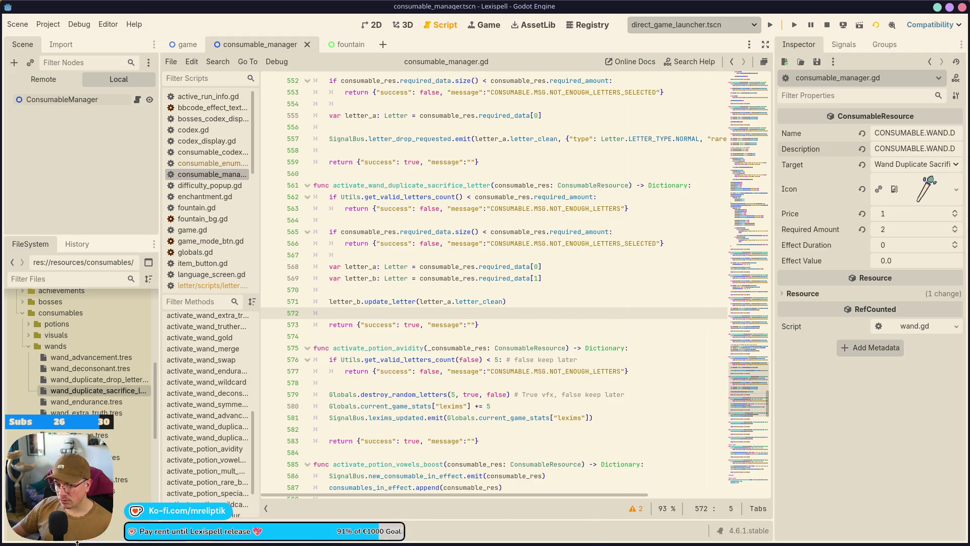
left_click(109, 532)
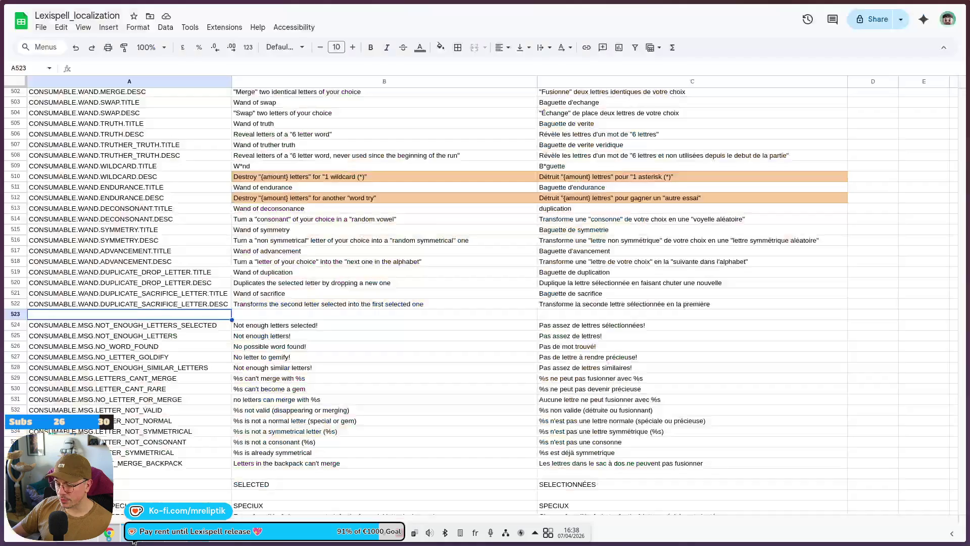
Read the sacrifice wand's French (C522) and English (B522) descriptions in the localization sheet
left_click(564, 304)
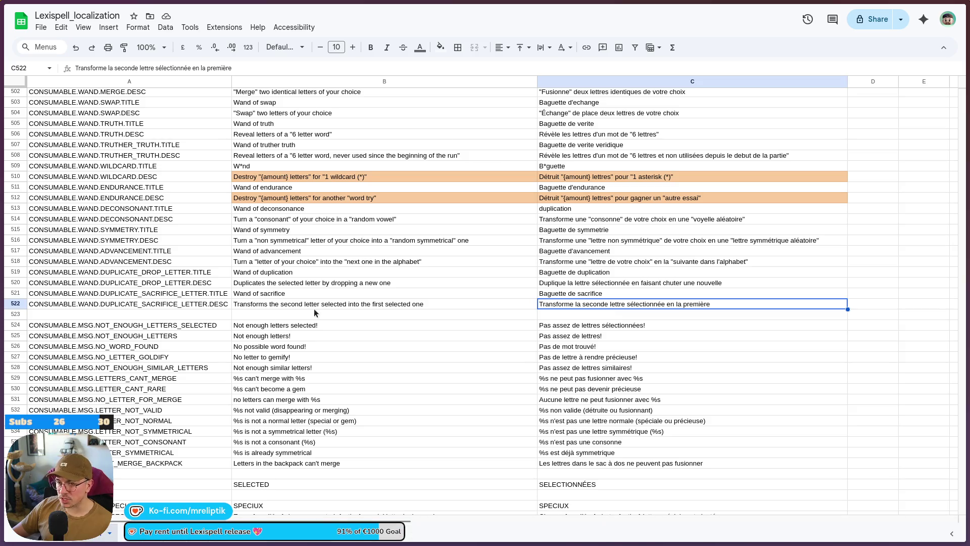
mouse_move(162, 540)
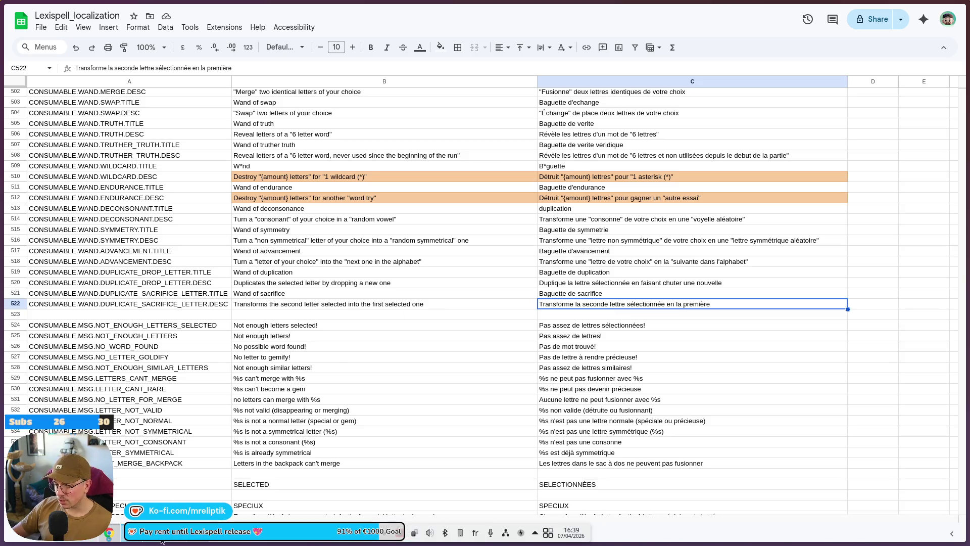
left_click(397, 304)
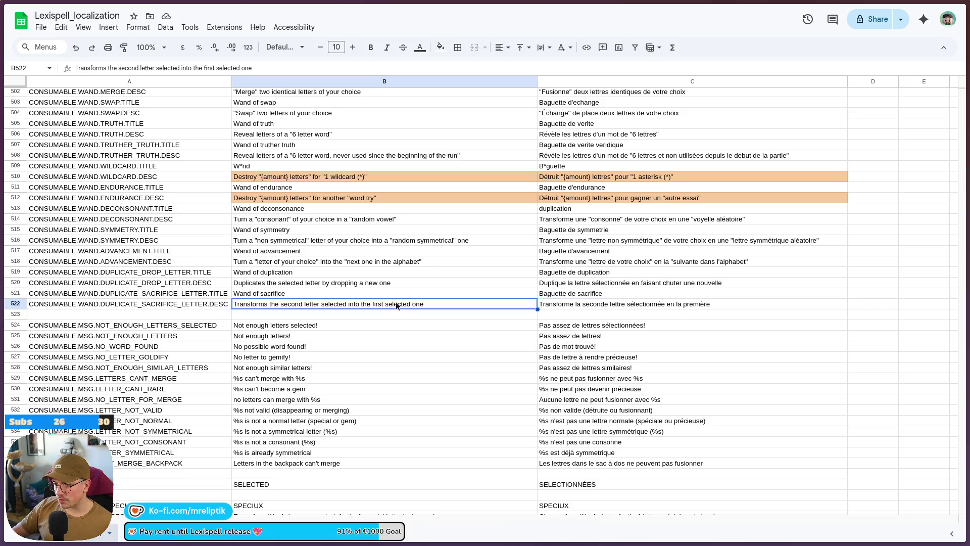
left_click(217, 535)
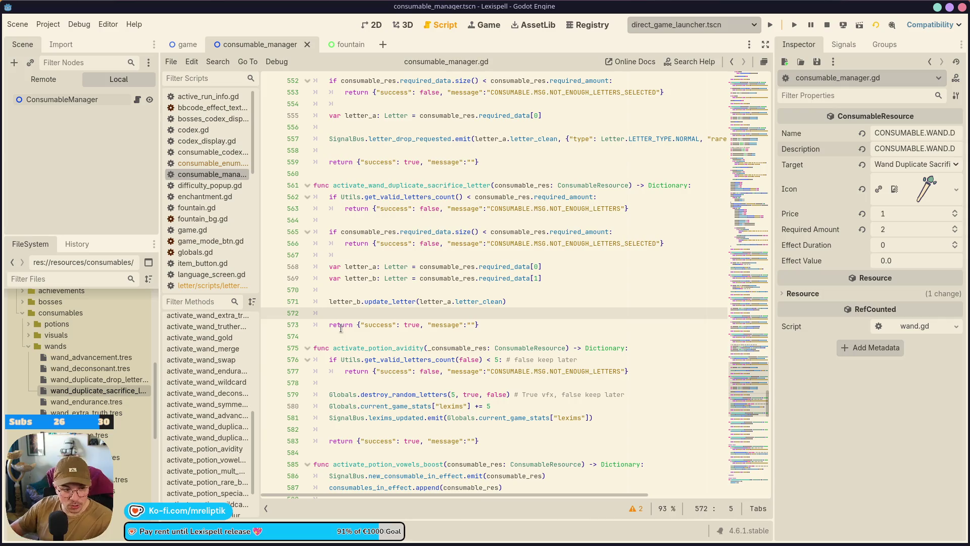
Widen the script editor, re-save consumable_manager.gd, and run the game with F5
mouse_move(384, 543)
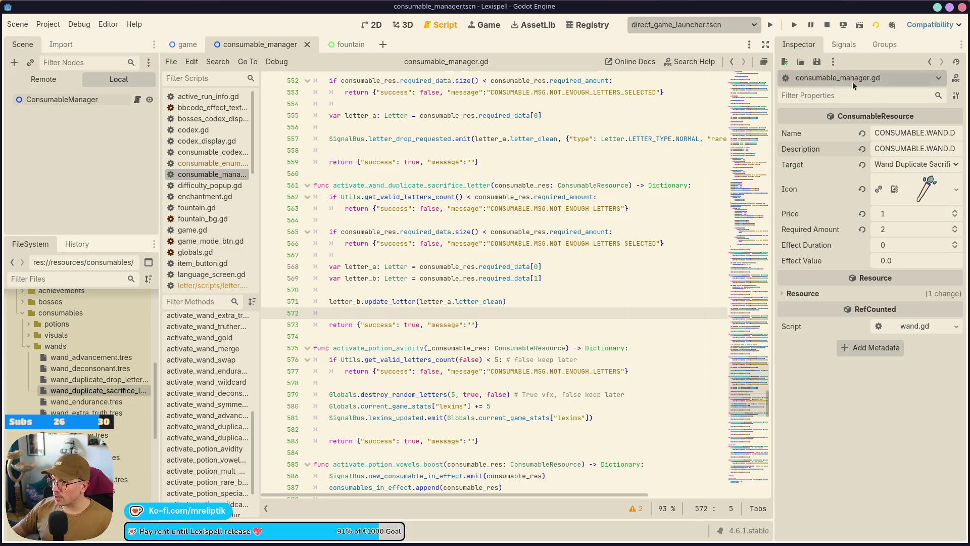
left_click(485, 322)
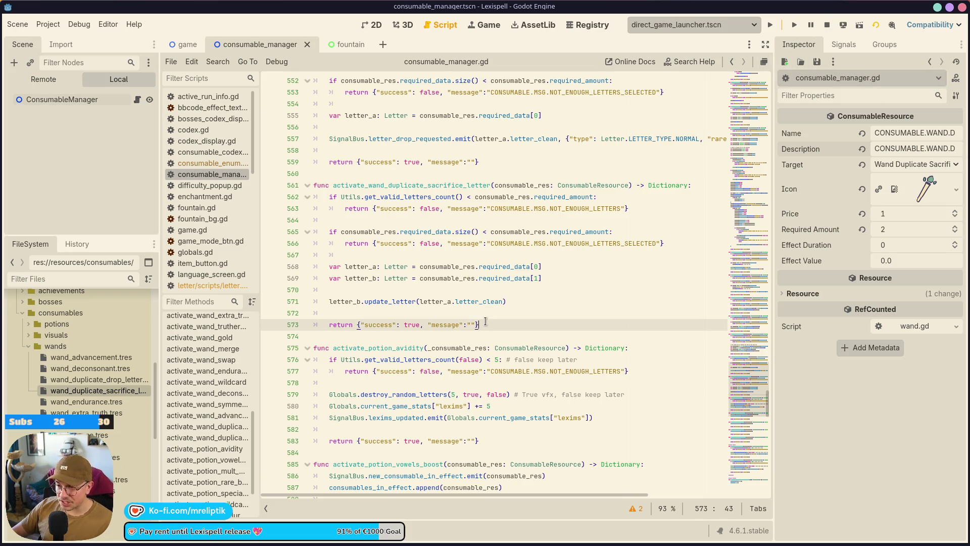
left_click_drag(775, 188, 804, 195)
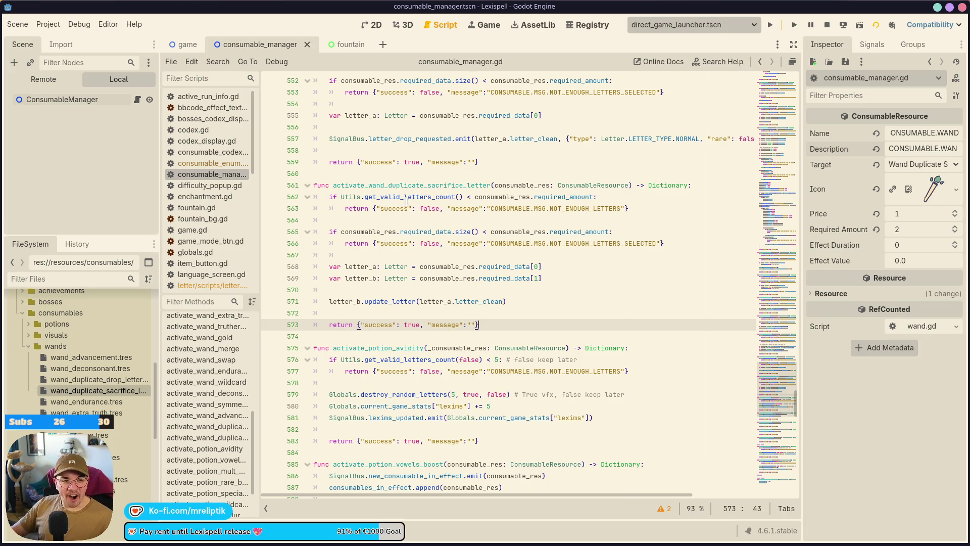
mouse_move(407, 201)
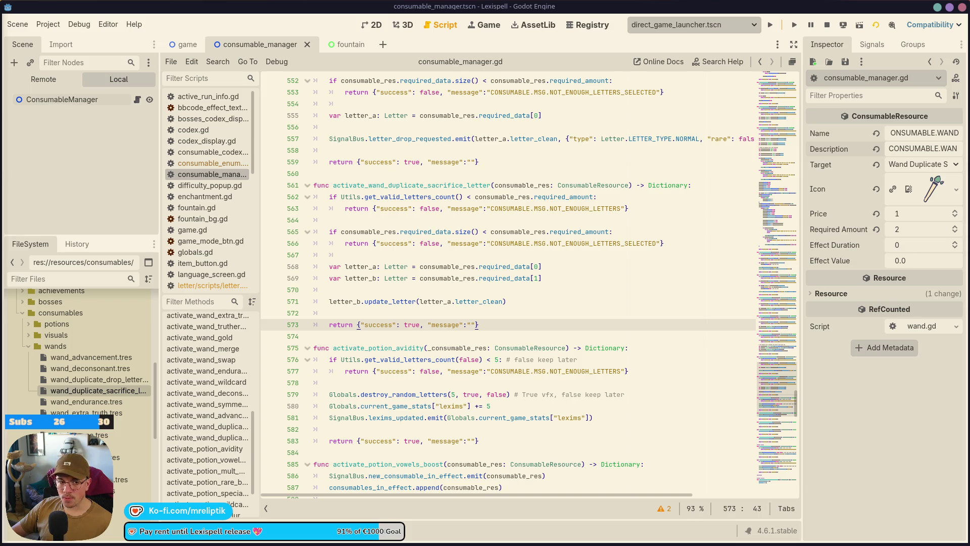
left_click(436, 309)
key("ctrl+s")
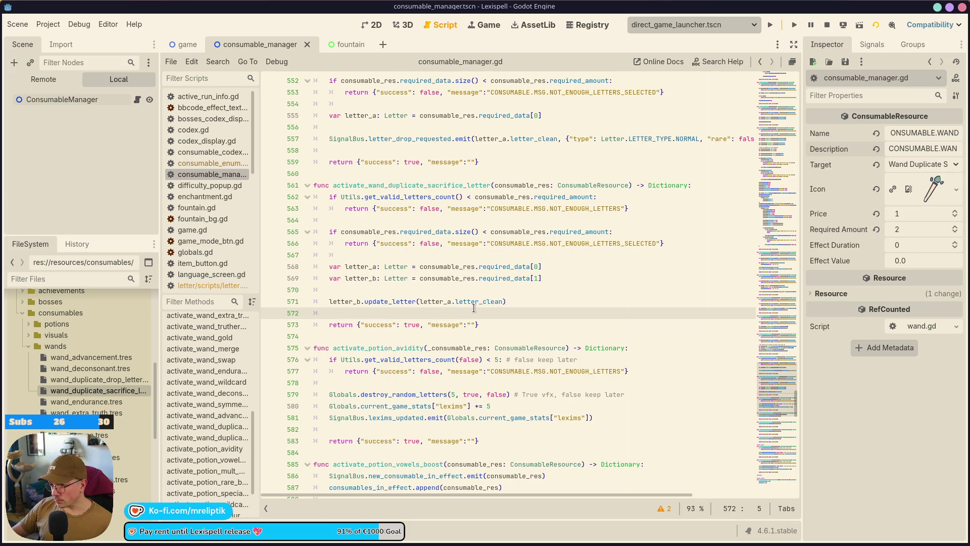
mouse_move(199, 542)
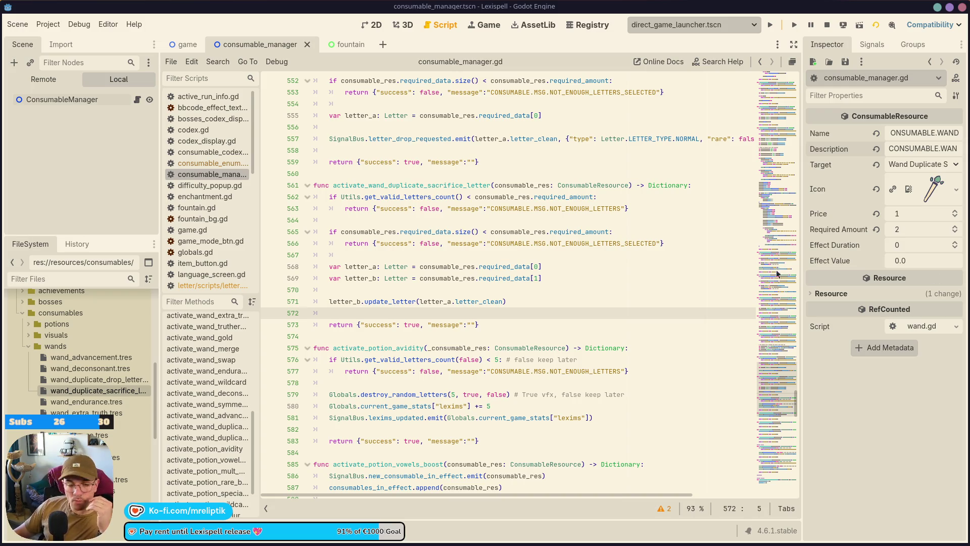
key("F5")
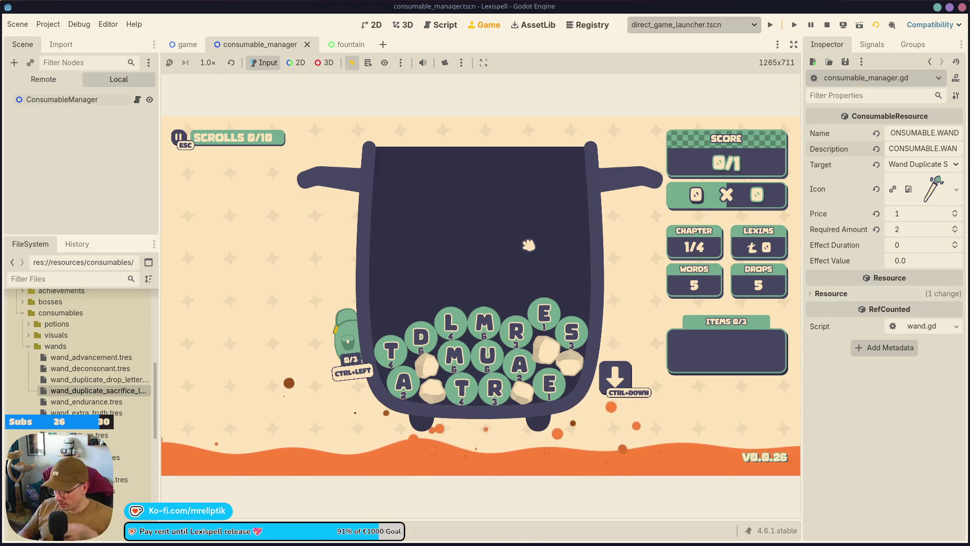
Spawn E letters into the pot by repeating the dev console's 'letter e' command
key("grave")
type("le")
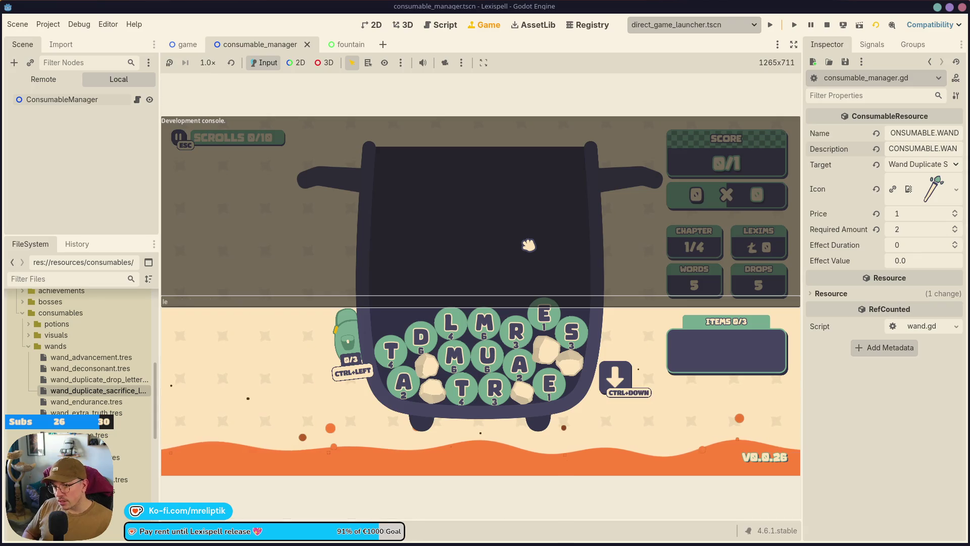
key("Return")
key("grave")
key("grave")
key("Up")
key("Return")
key("grave")
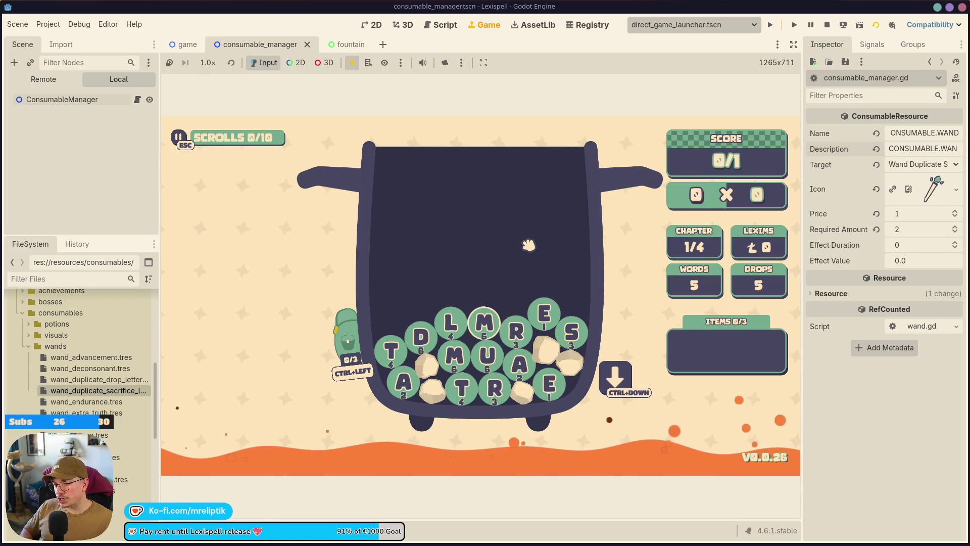
key("grave")
key("Up")
key("Return")
key("grave")
key("grave")
key("Up")
key("Return")
key("grave")
key("grave")
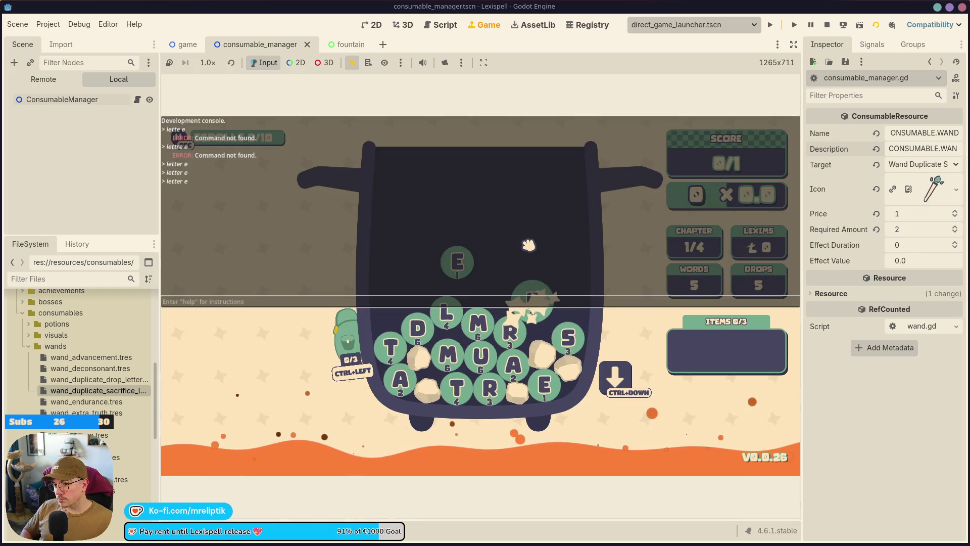
key("Up")
key("Return")
key("grave")
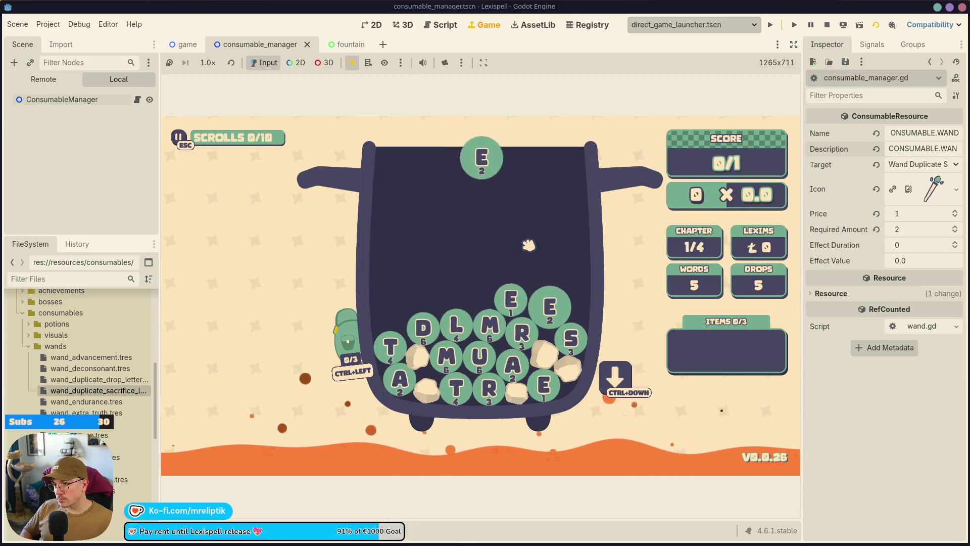
Spawn more E letters until they merge into two large E tiles, then drop a fresh batch
key("grave")
key("Up")
key("Return")
key("grave")
key("grave")
key("Up")
key("Return")
key("grave")
key("grave")
key("Up")
key("Return")
key("grave")
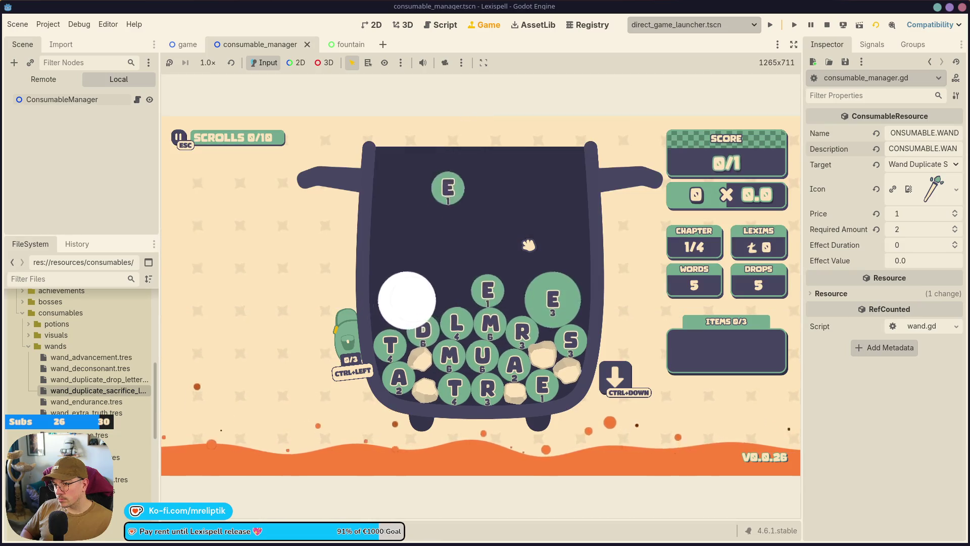
key("grave")
key("Up")
key("Return")
key("grave")
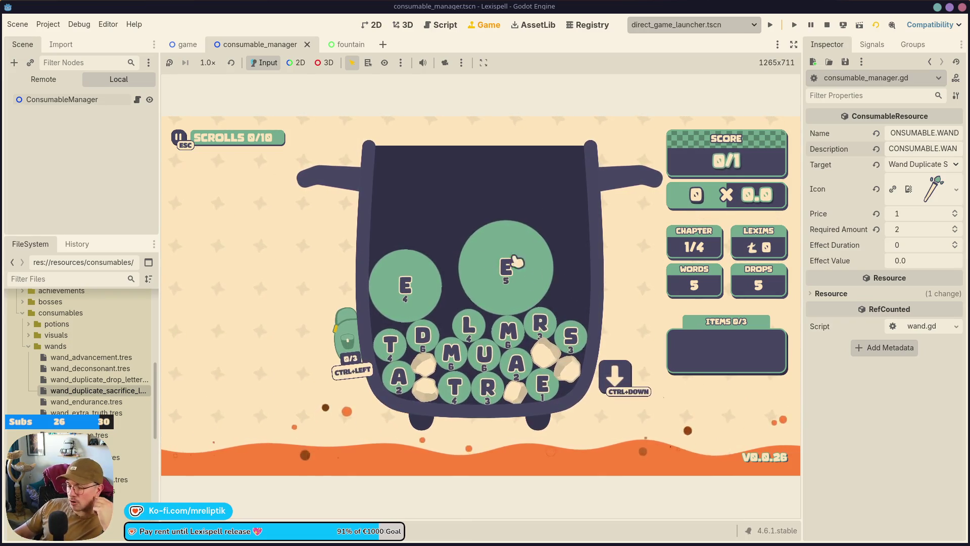
left_click(616, 384)
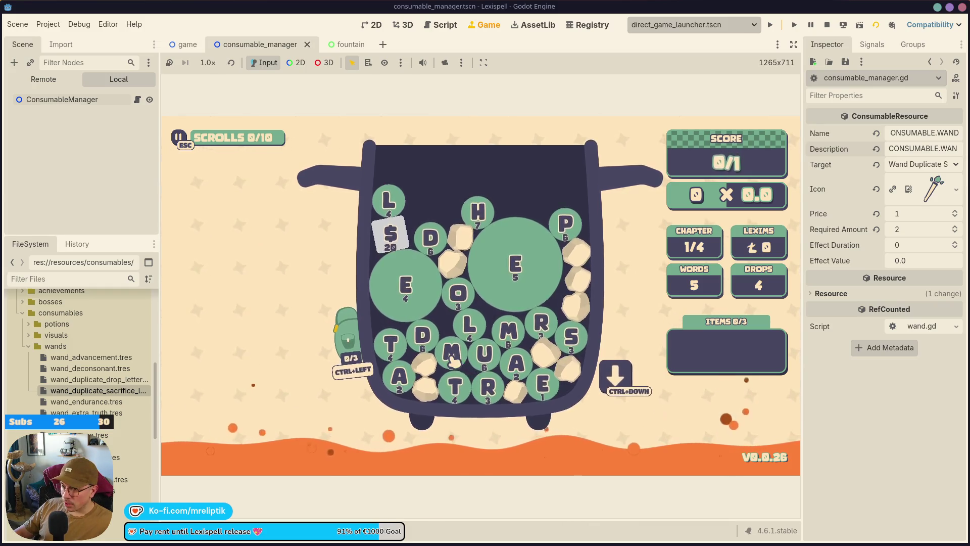
Build MURM from the pot letters (21 × 4.0 preview), then clear it unsubmitted
left_click(484, 355)
left_click(453, 352)
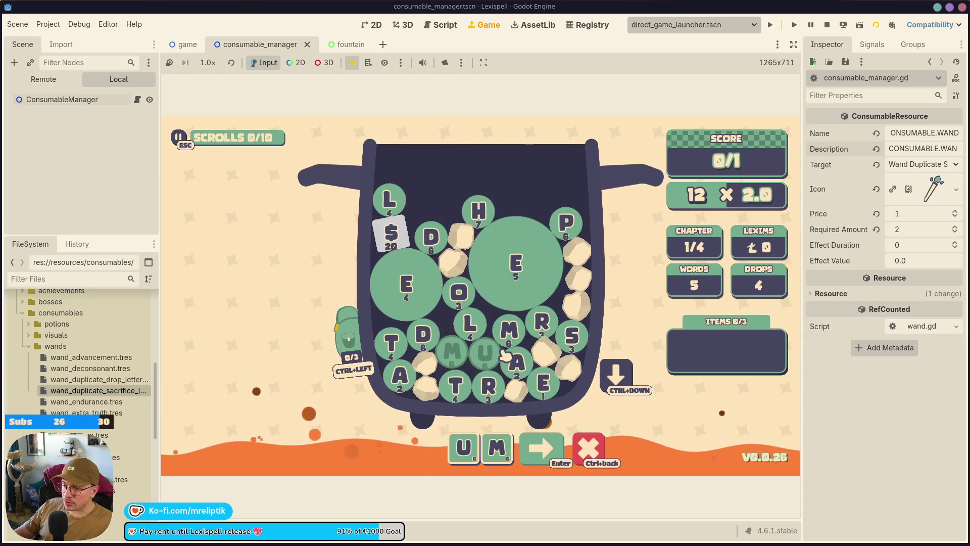
left_click(484, 353)
left_click(485, 352)
left_click(541, 322)
left_click(509, 329)
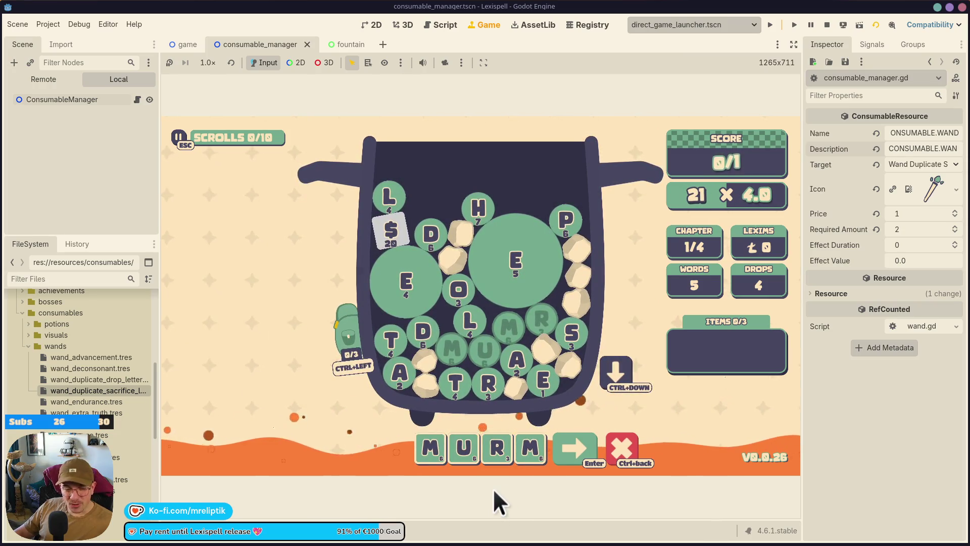
key("ctrl+BackSpace")
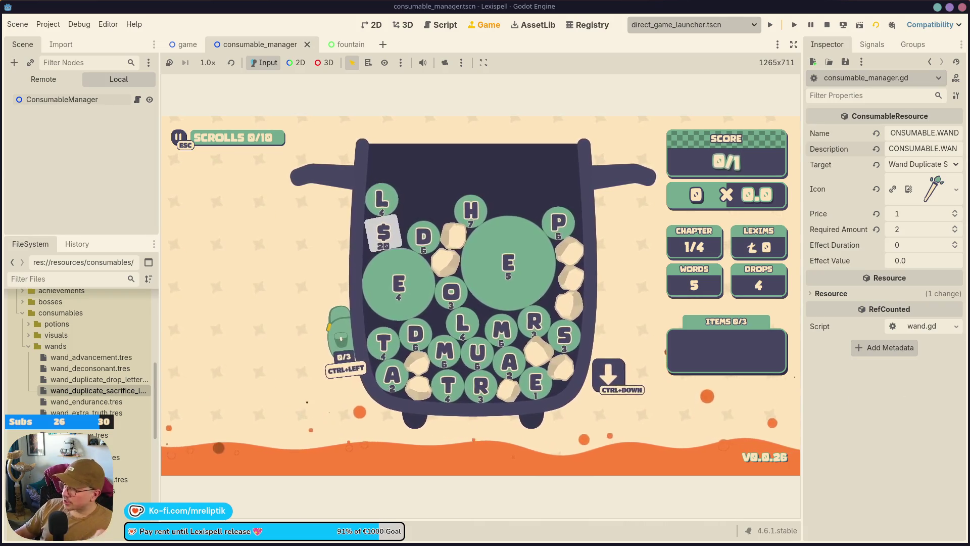
Show the WORDS counter's tooltip: 'How many word tries you have left'
mouse_move(726, 297)
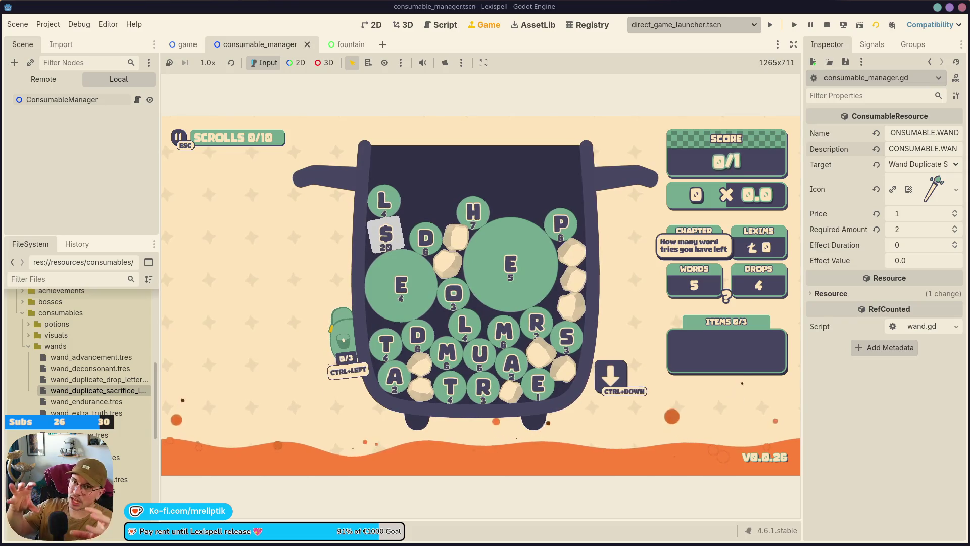
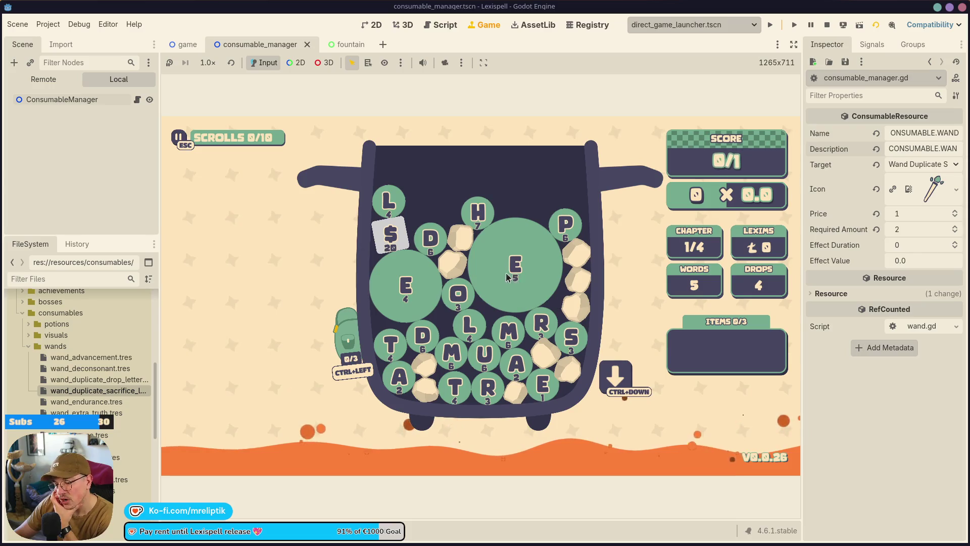
Open consumable_enum.gd from the quick script picker by searching 'enum'
mouse_move(699, 303)
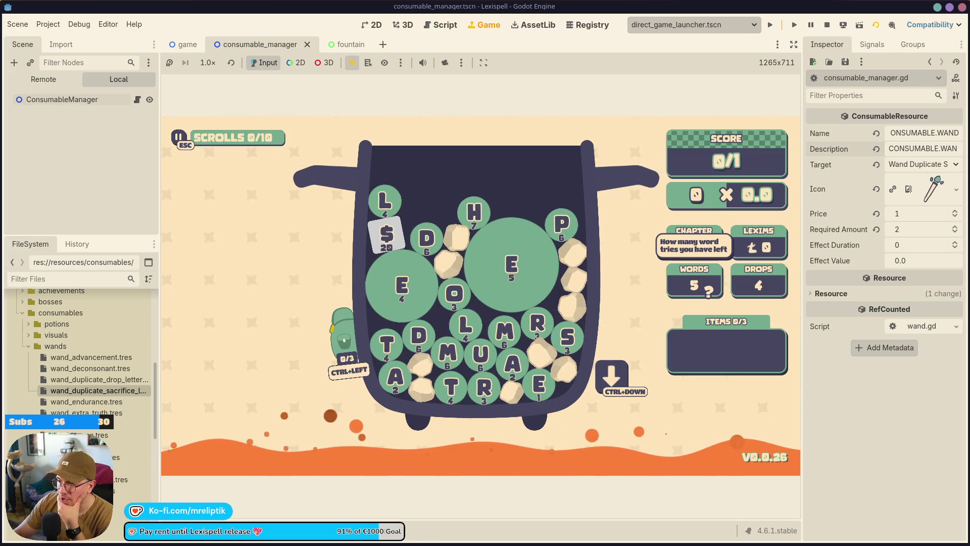
mouse_move(768, 292)
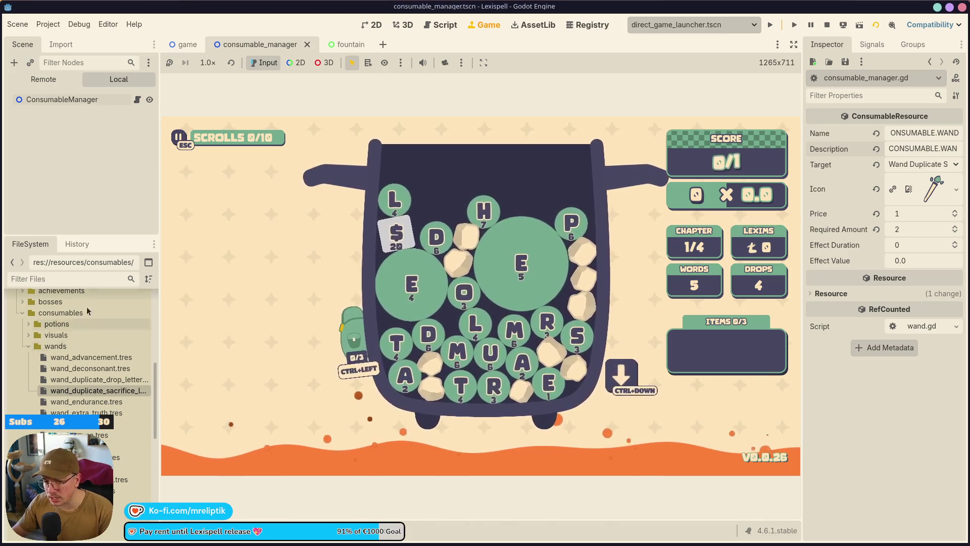
key("ctrl+alt+o")
type("enum")
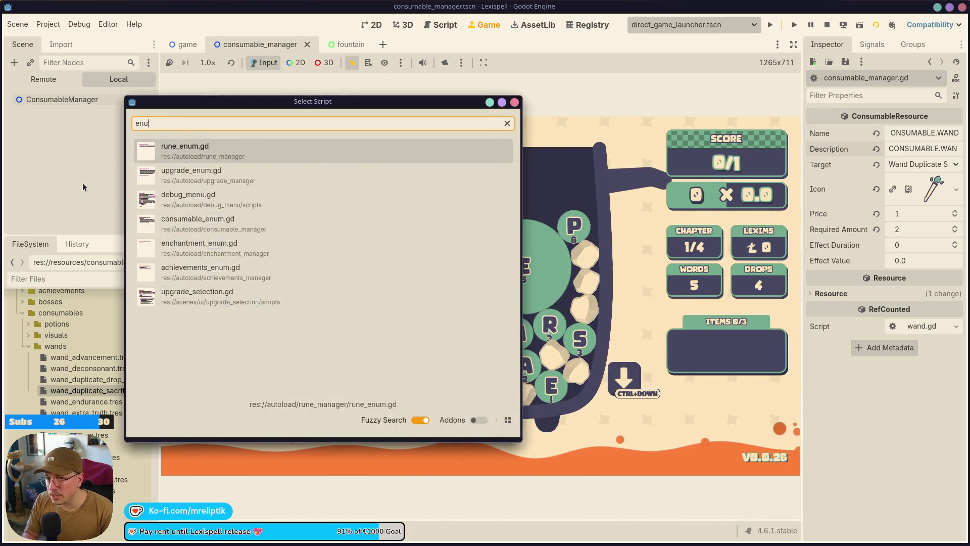
key("Return")
key("ctrl+alt+o")
key("BackSpace")
type("enuml")
key("BackSpace")
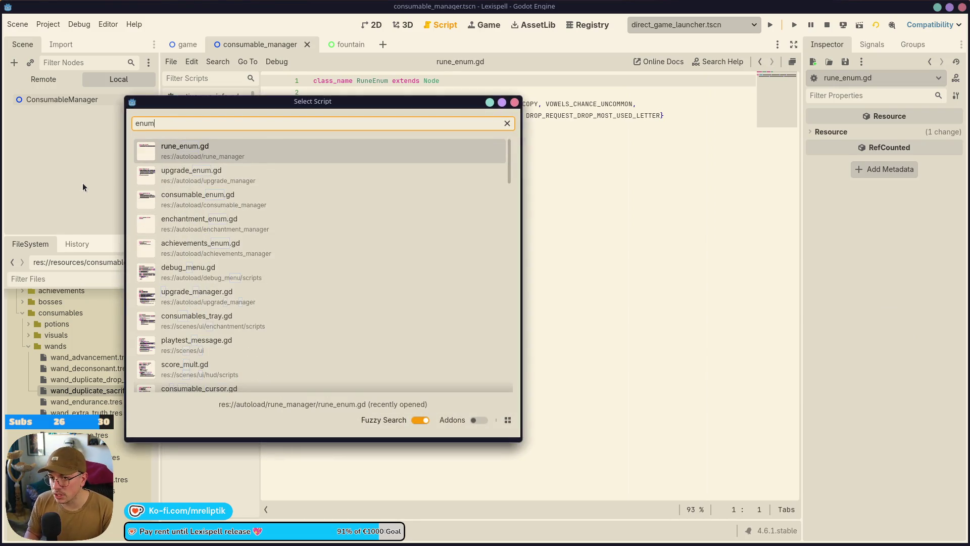
key("Down")
key("Down")
key("Return")
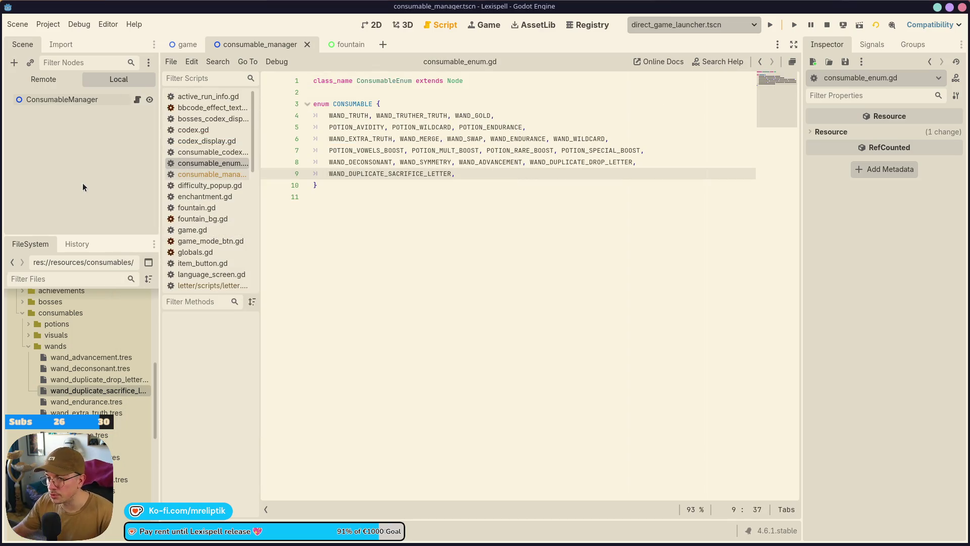
Append WAND_SHRINK and WAND_LETTER_MISSING_DROP to the CONSUMABLE enum and begin another entry
type("WAND")
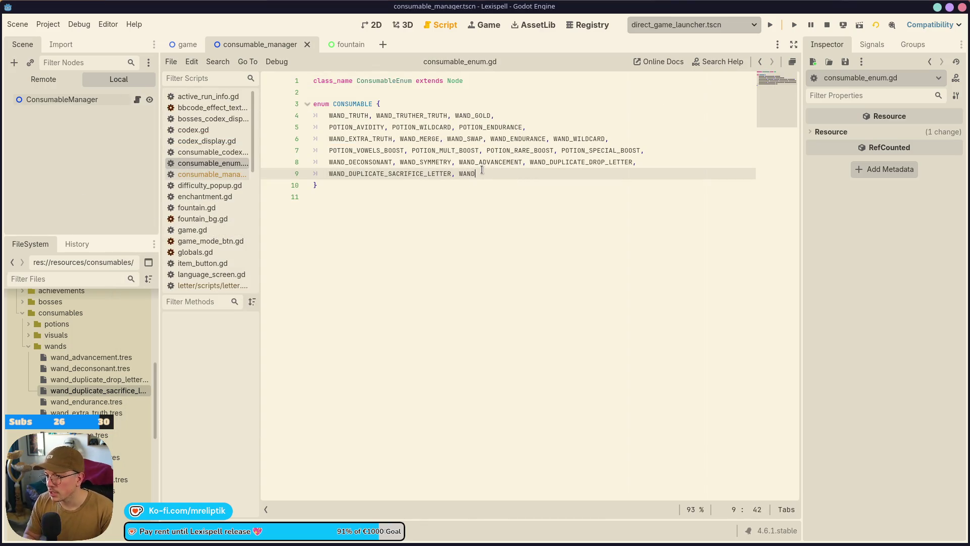
type("_")
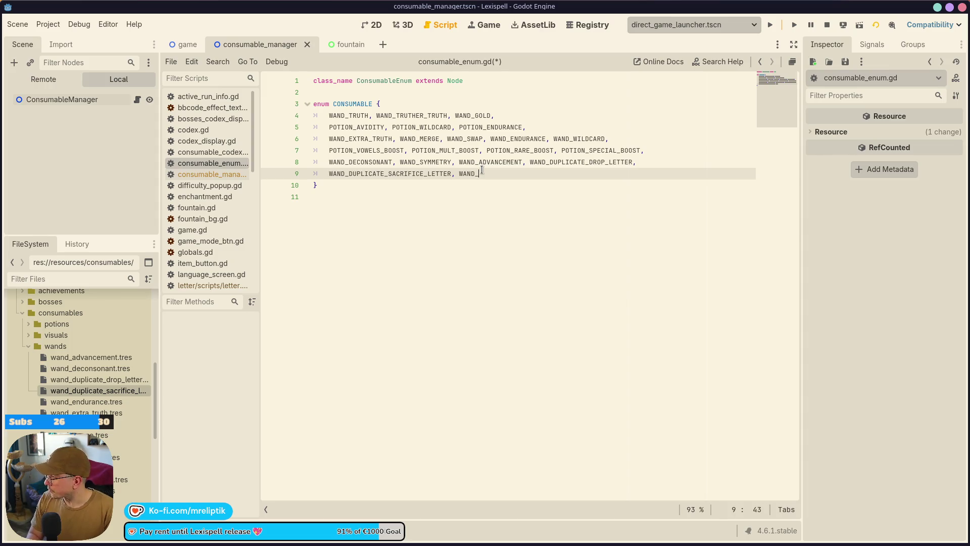
type("SHRINK,")
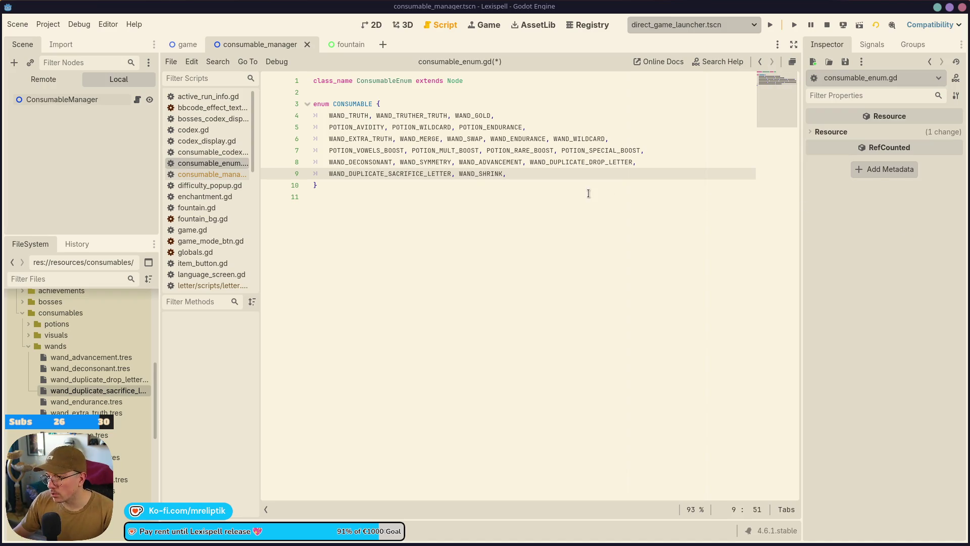
type("WAND_")
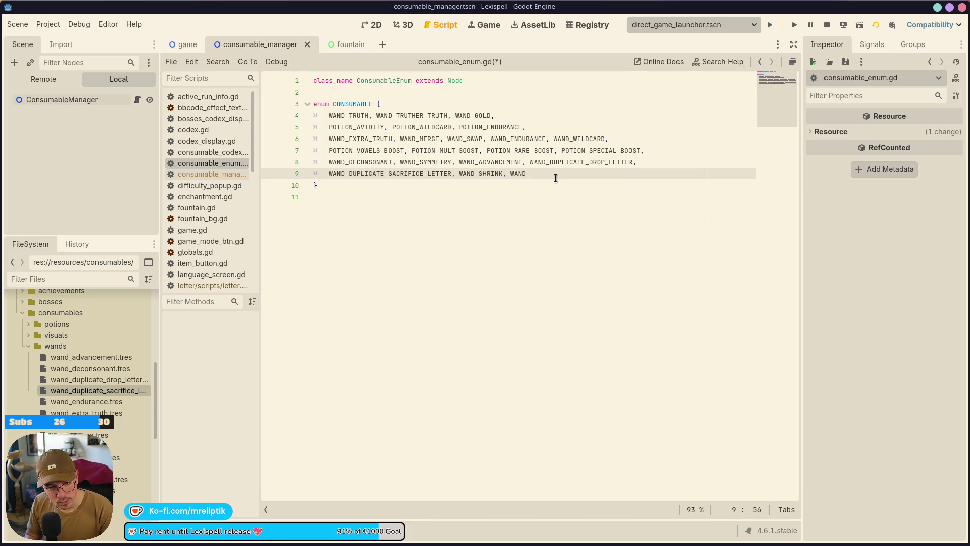
type("LETTER_NOT")
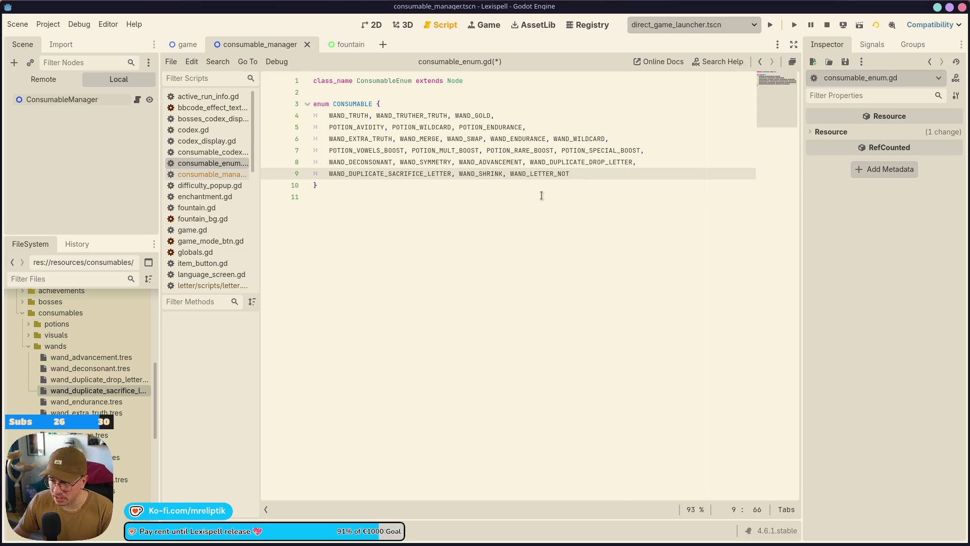
key("BackSpace")
key("BackSpace")
key("BackSpace")
type("MISSING_DROP,")
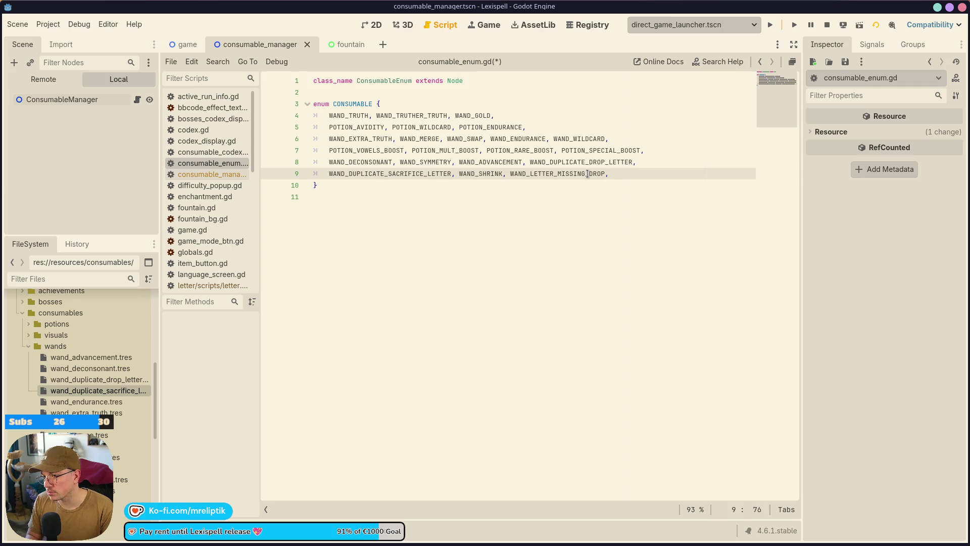
key("Return")
type("WAND_")
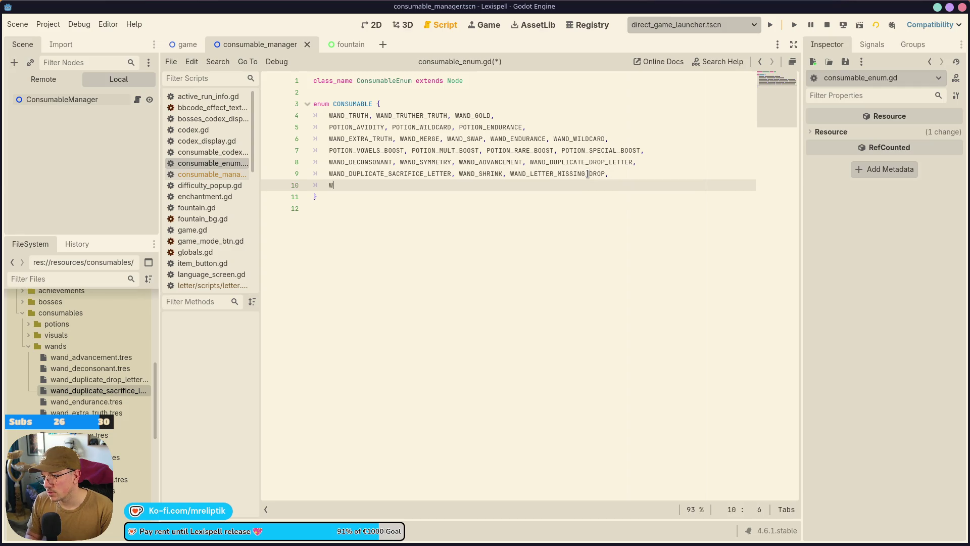
type("LETTER_")
type("MISSING_")
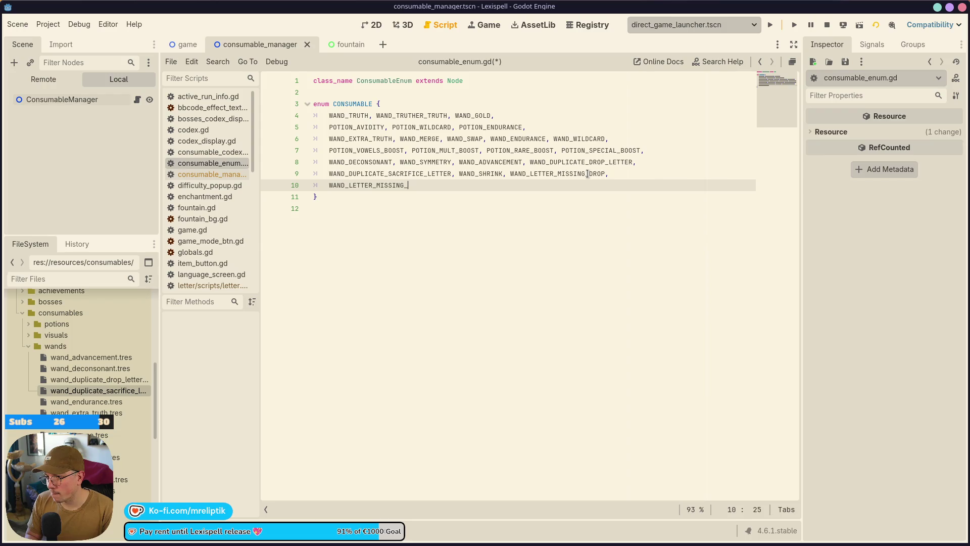
Rename the entry to WAND_DROP_MISSING_LETTER and add WAND_TRANSFORM_MISSING_LETTER on line 10
key("BackSpace")
key("BackSpace")
key("BackSpace")
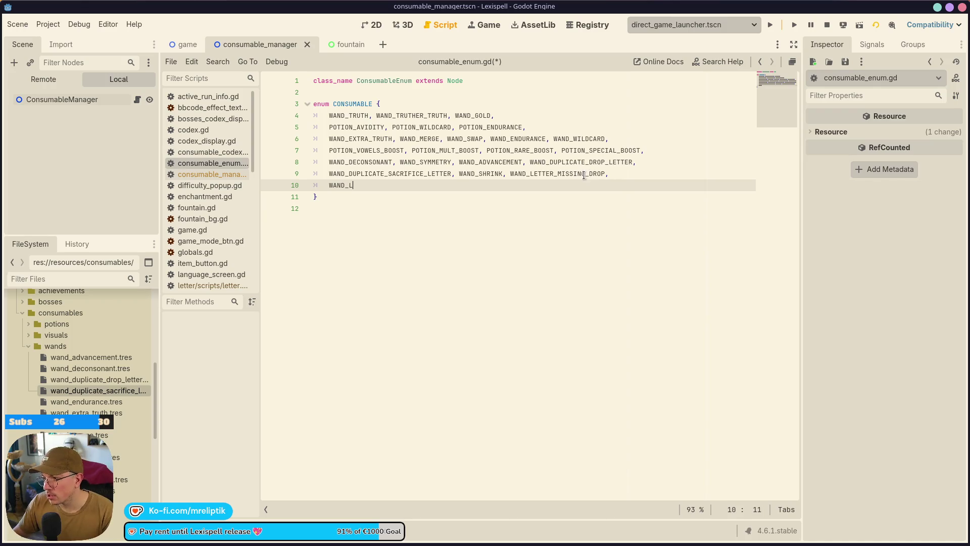
left_click(588, 174)
key("ctrl+Right")
key("Left")
key("Left")
key("Left")
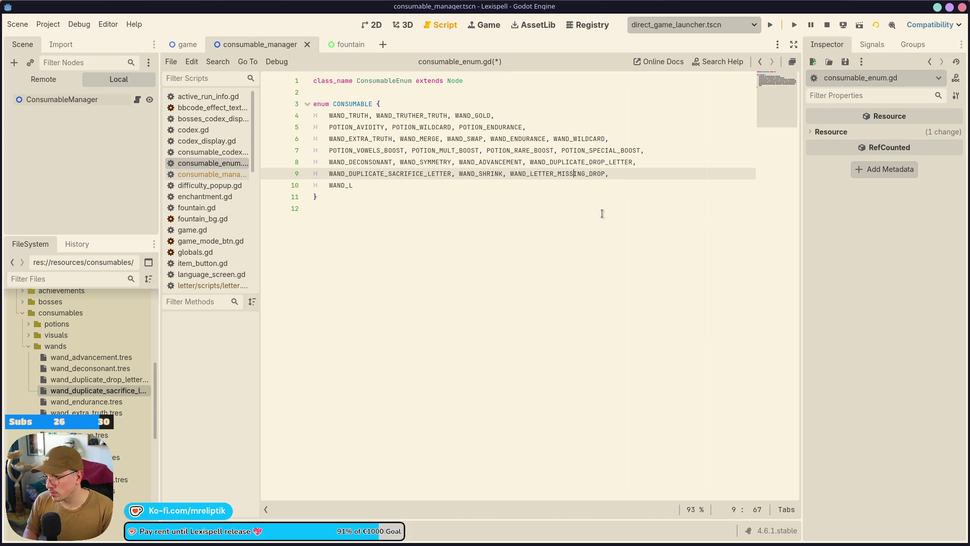
key("BackSpace")
key("BackSpace")
key("BackSpace")
key("Delete")
key("Delete")
key("Delete")
key("Delete")
key("Delete")
key("Delete")
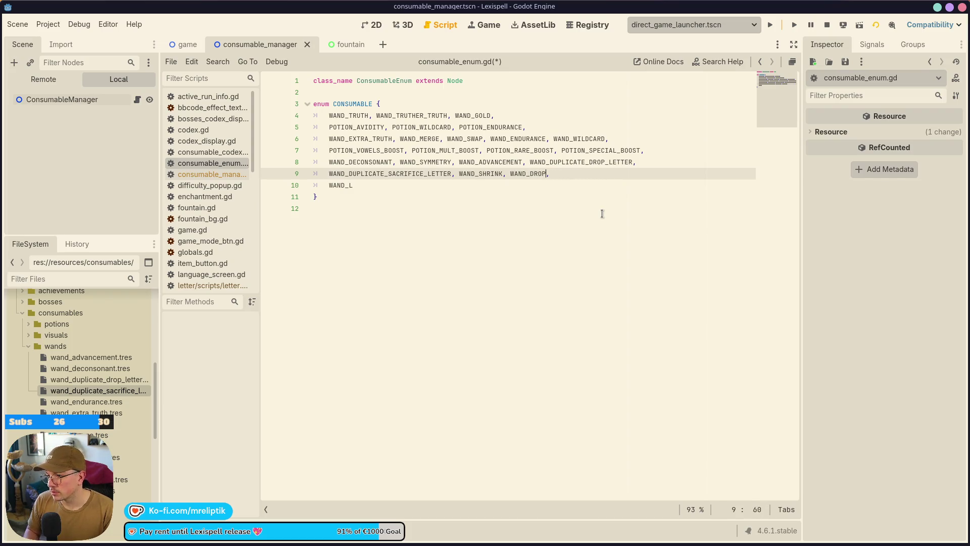
type("_MISSING_LETTER")
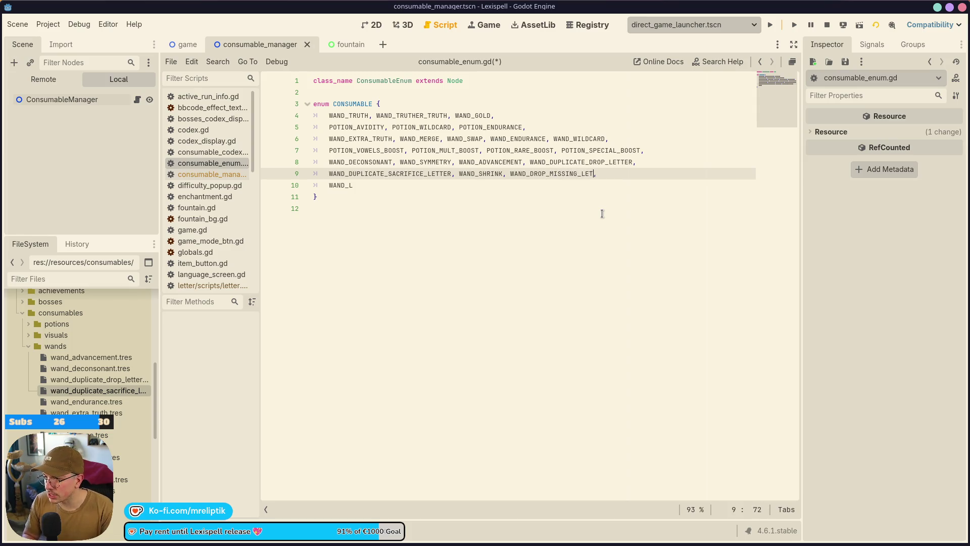
key("Down")
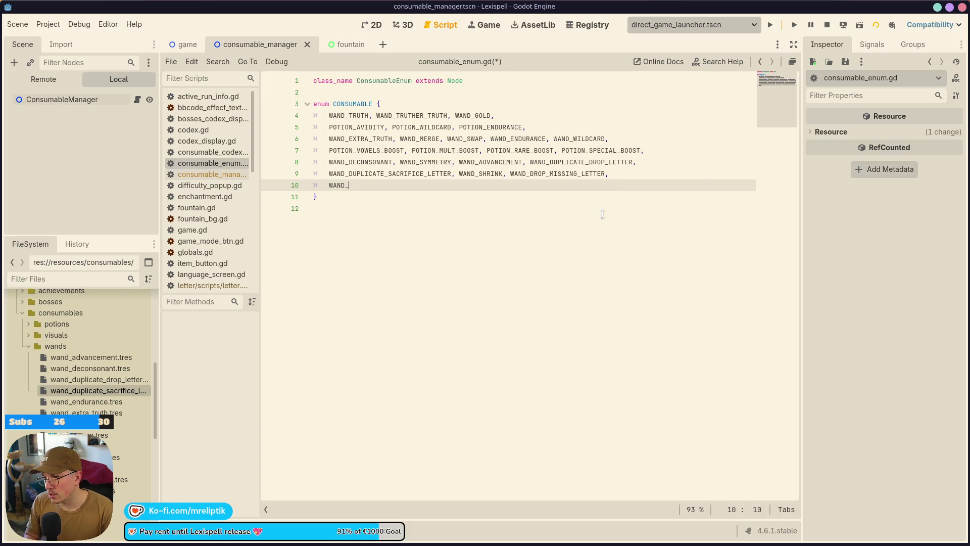
type("TR")
type("ANSFORM")
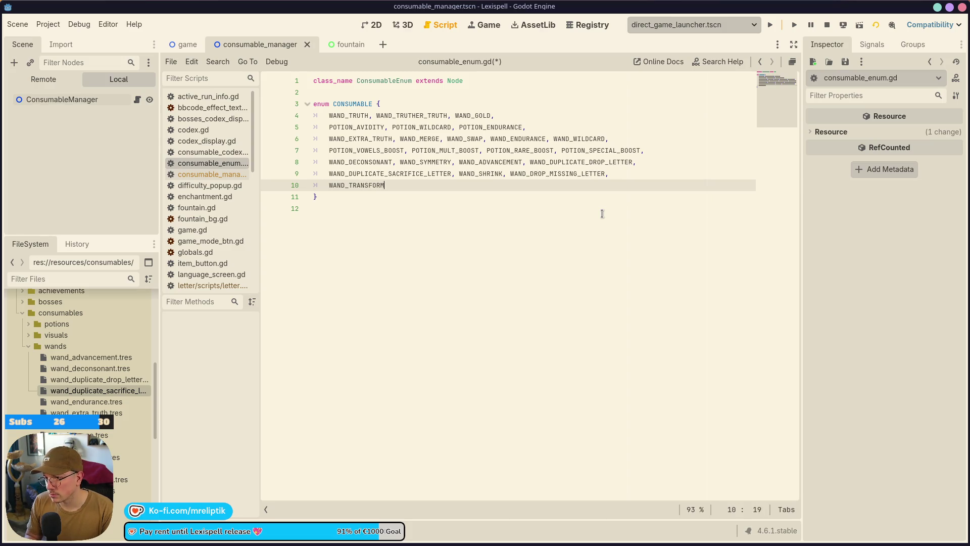
type("_MISSING_")
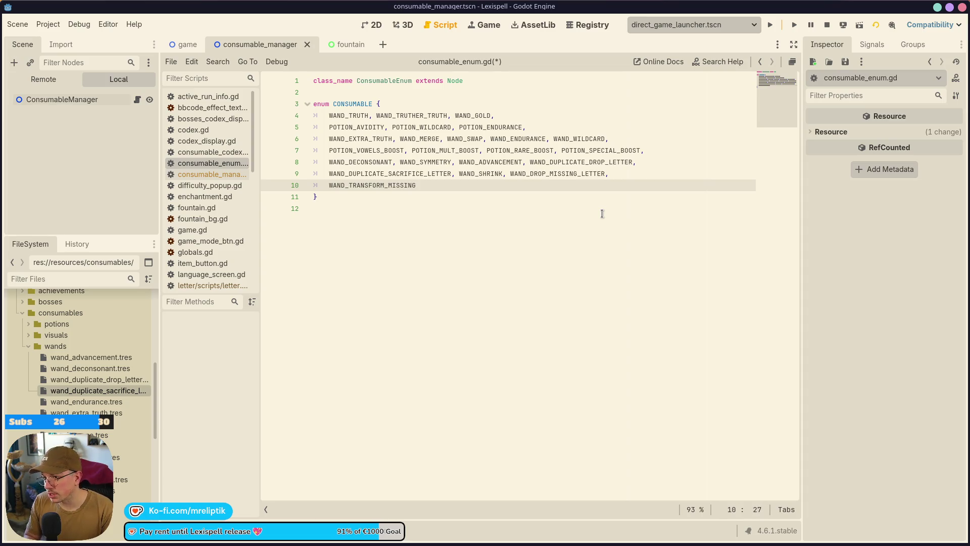
type("LETTER,")
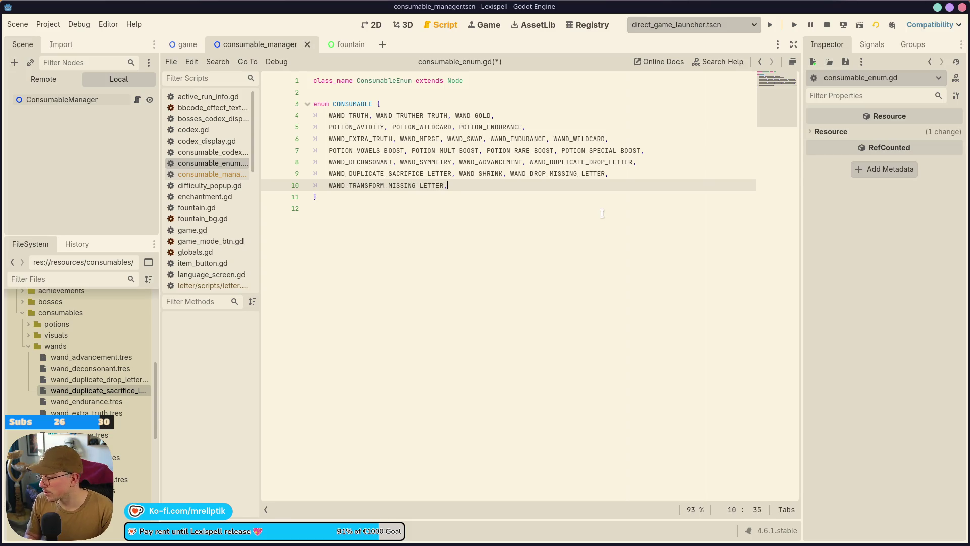
Add WAND_UNGEM, WAND_UNSPECIAL at the end of line 10 and save the script
double_click(554, 173)
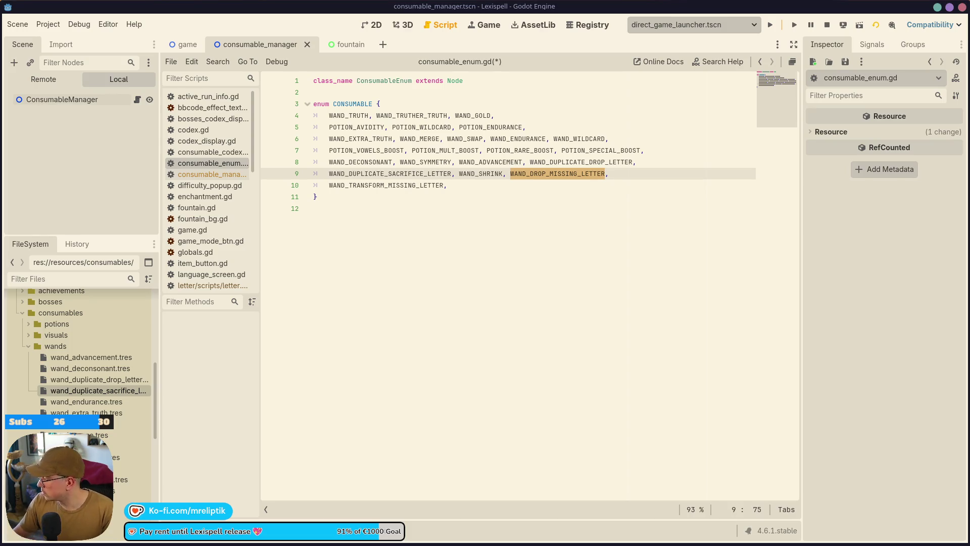
double_click(363, 185)
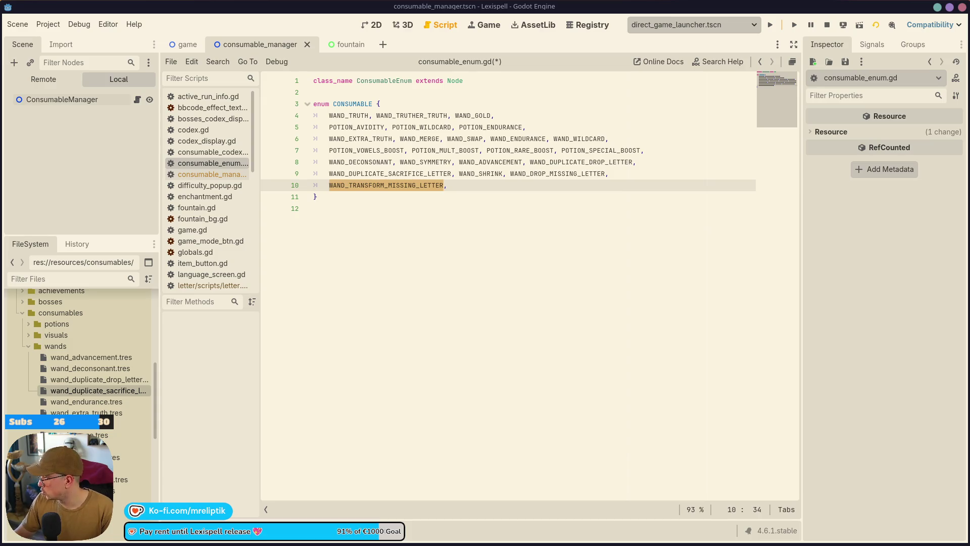
left_click(489, 187)
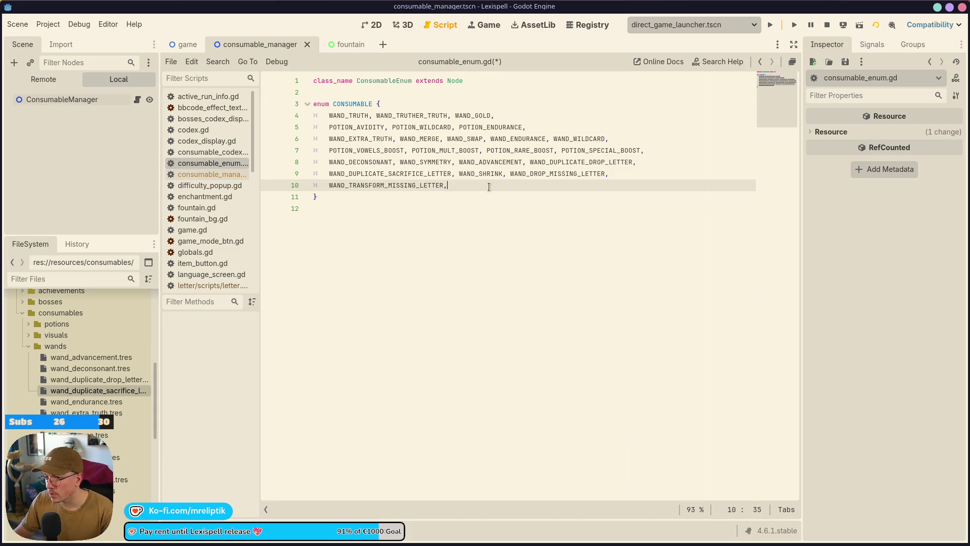
type("WAND_UNGEM")
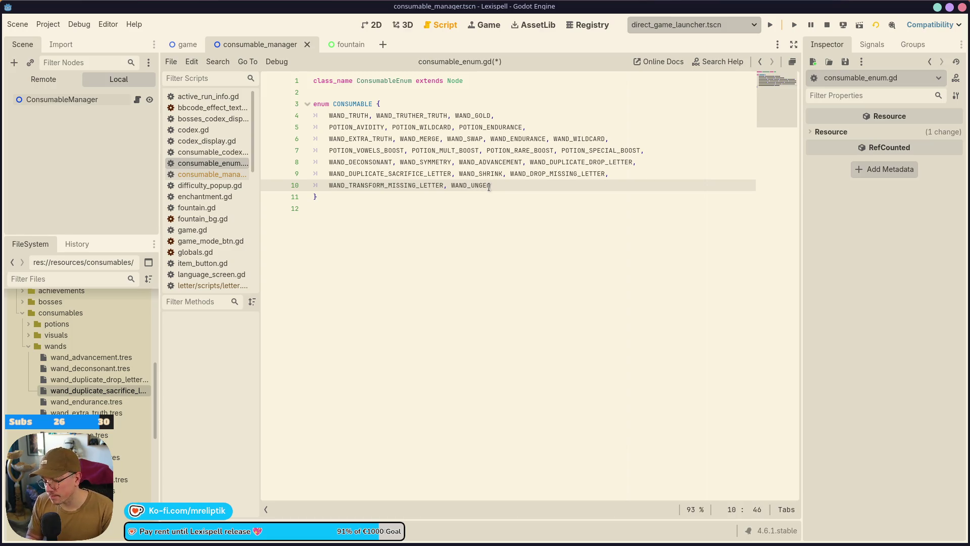
type(", WAND_UNSPECIAL")
key("ctrl+s")
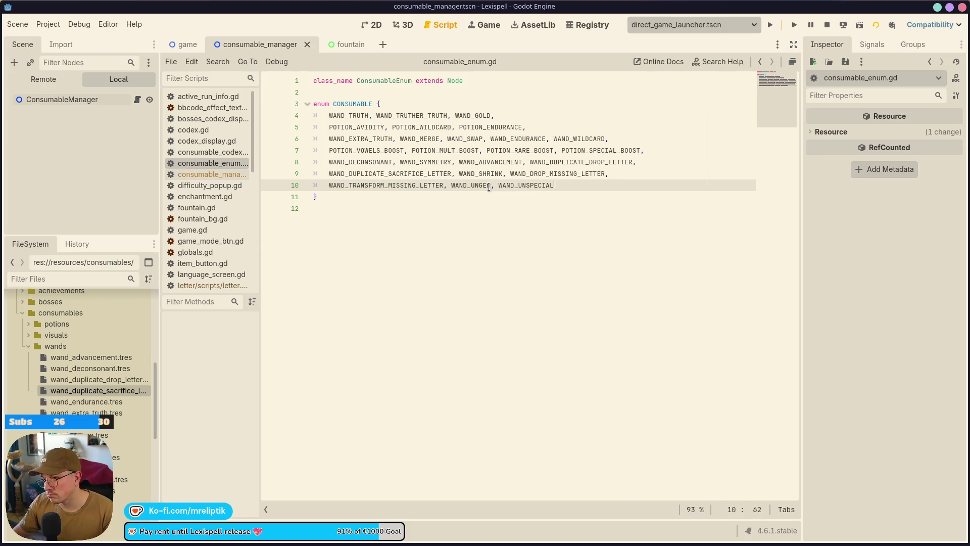
Double-check the new WAND_UNGEM and WAND_UNSPECIAL entries, then open the Project menu
double_click(469, 186)
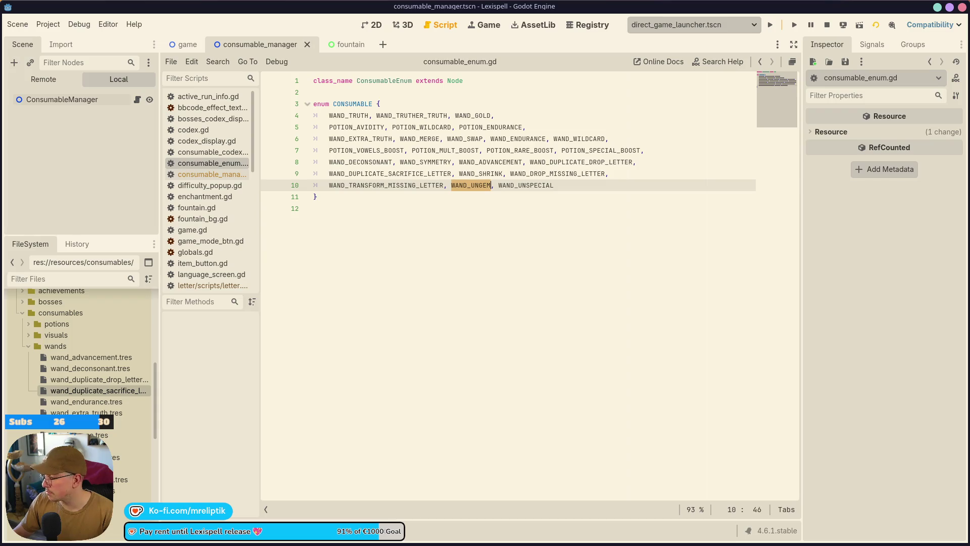
double_click(526, 185)
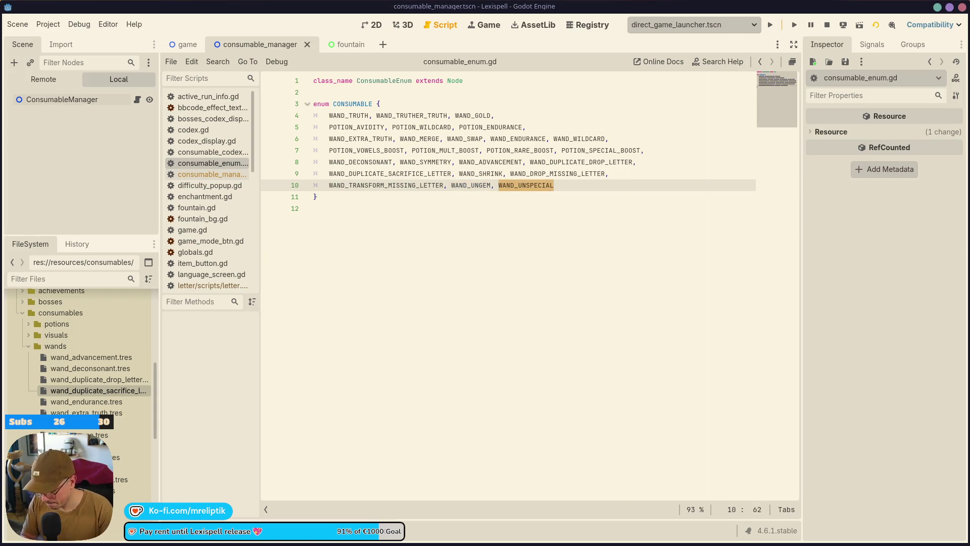
left_click(526, 251)
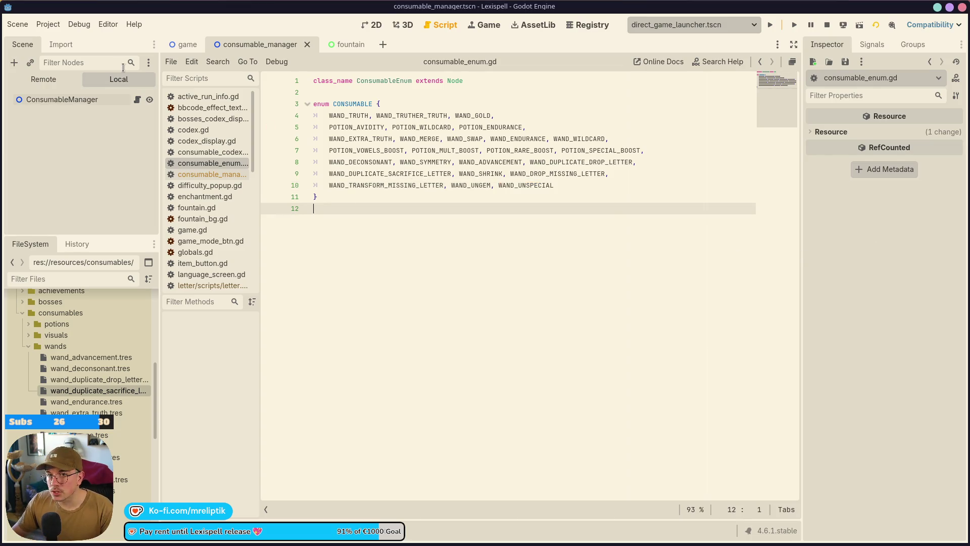
left_click(48, 24)
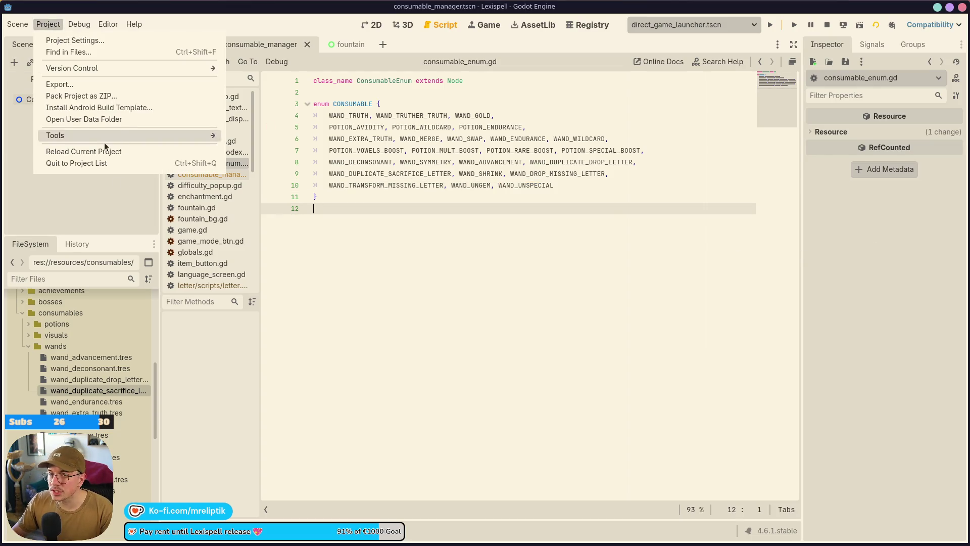
Reload the current project, confirm, and return to the enum script
left_click(100, 151)
left_click(284, 284)
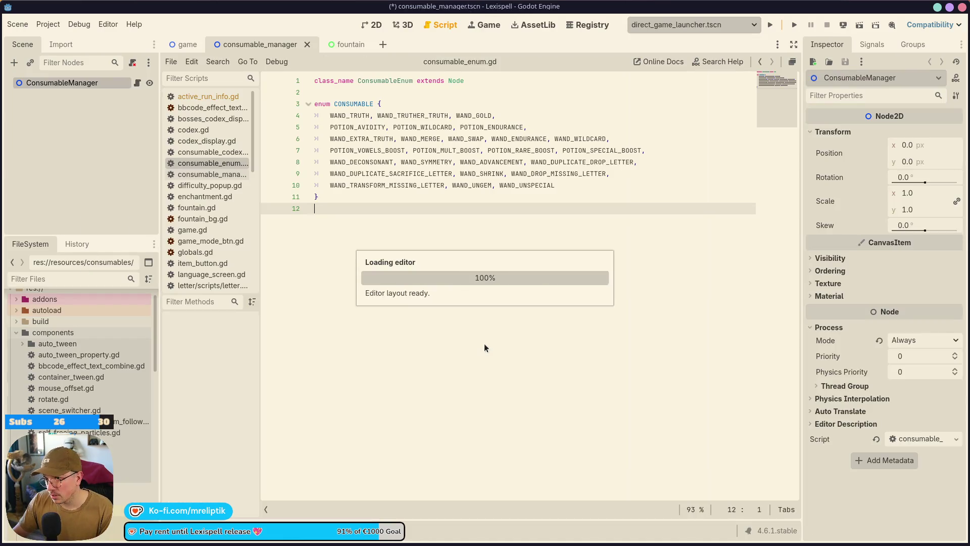
left_click(406, 202)
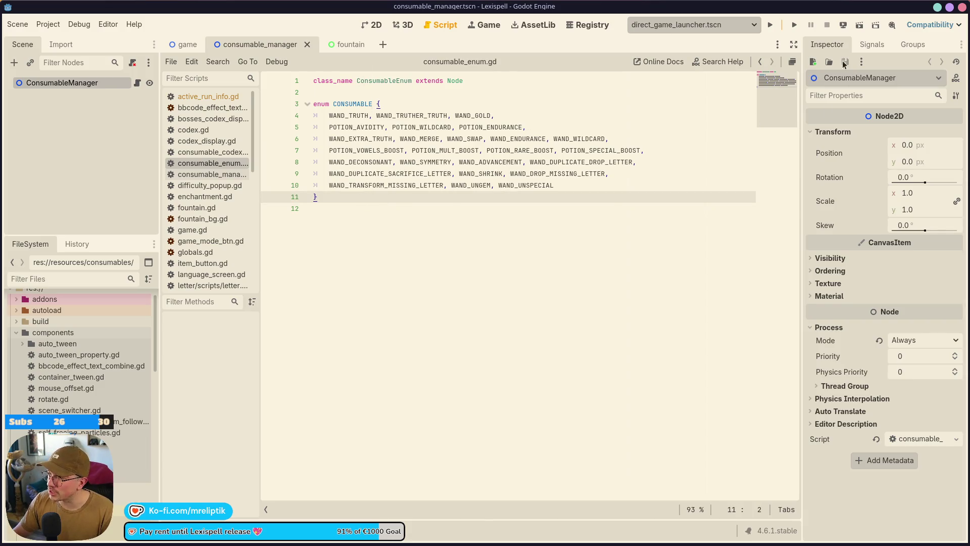
Select the last few lines of the CONSUMABLE enum
mouse_move(500, 544)
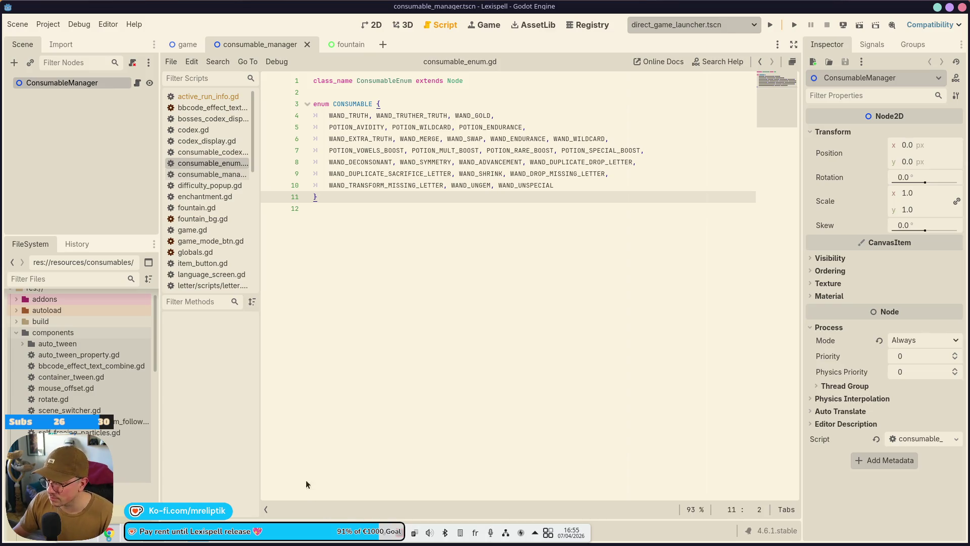
left_click(389, 404)
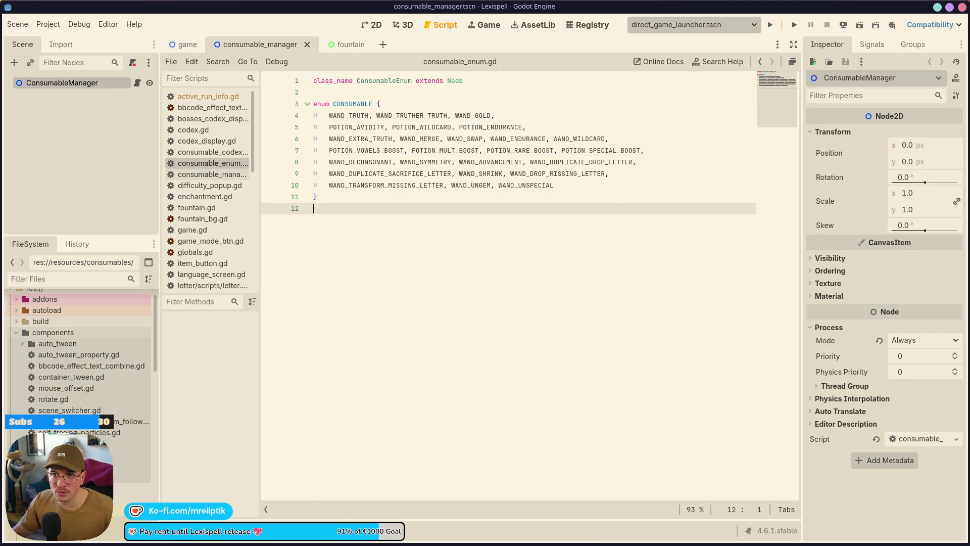
mouse_move(555, 185)
left_mouse_down()
mouse_move(517, 147)
mouse_move(528, 162)
mouse_move(309, 173)
left_mouse_up()
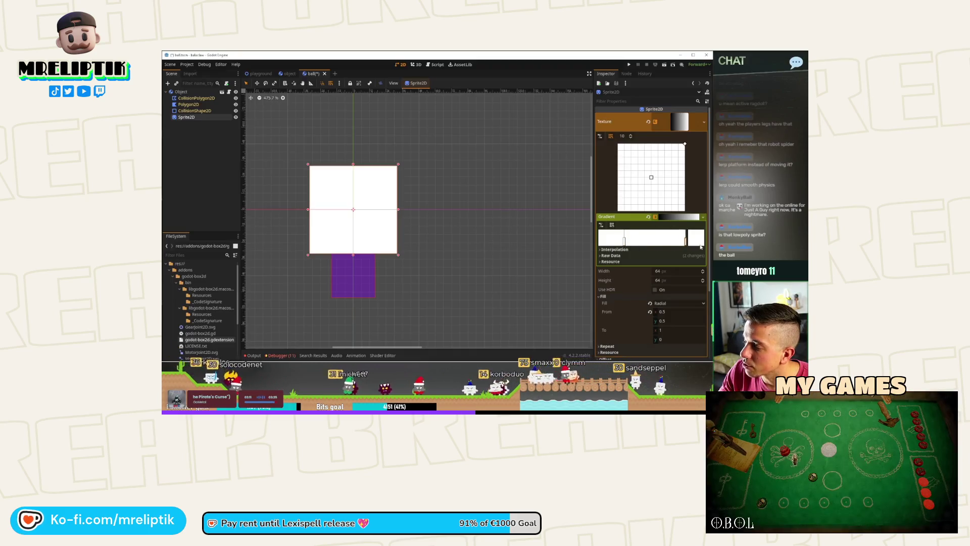
Adjust the Sprite2D gradient's end stop opacity and shift that stop to the right
left_click(699, 241)
left_click_drag(648, 196, 609, 194)
left_click(616, 252)
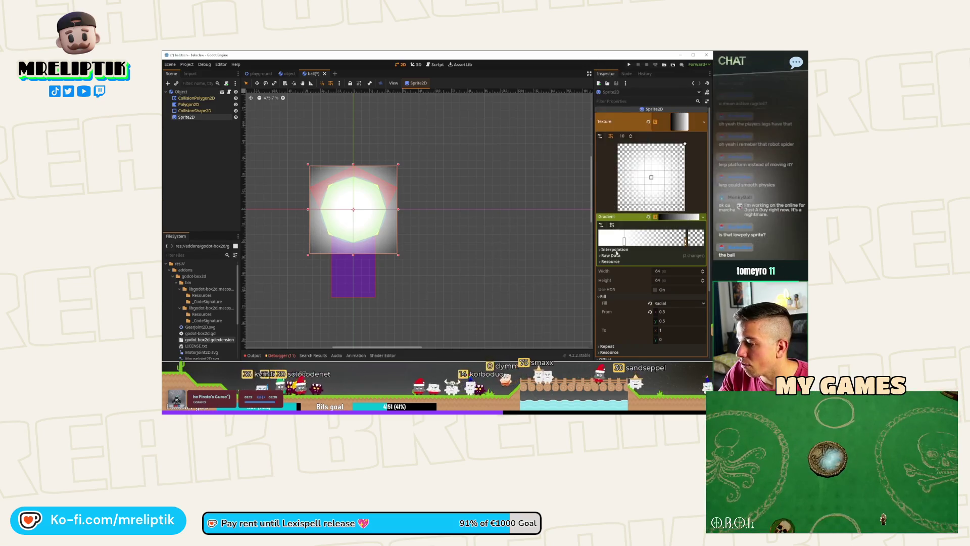
left_click_drag(674, 247, 681, 241)
double_click(681, 241)
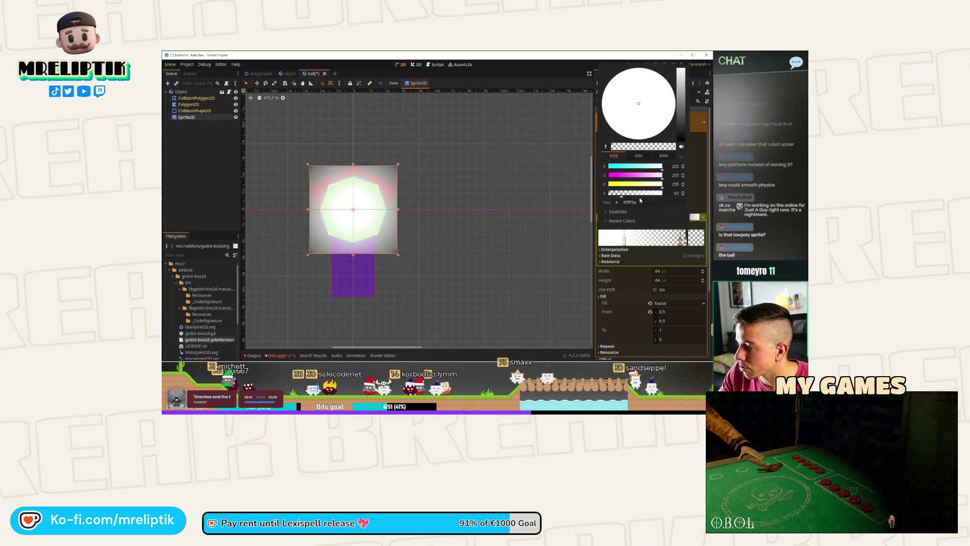
left_click_drag(622, 193, 663, 193)
key("Escape")
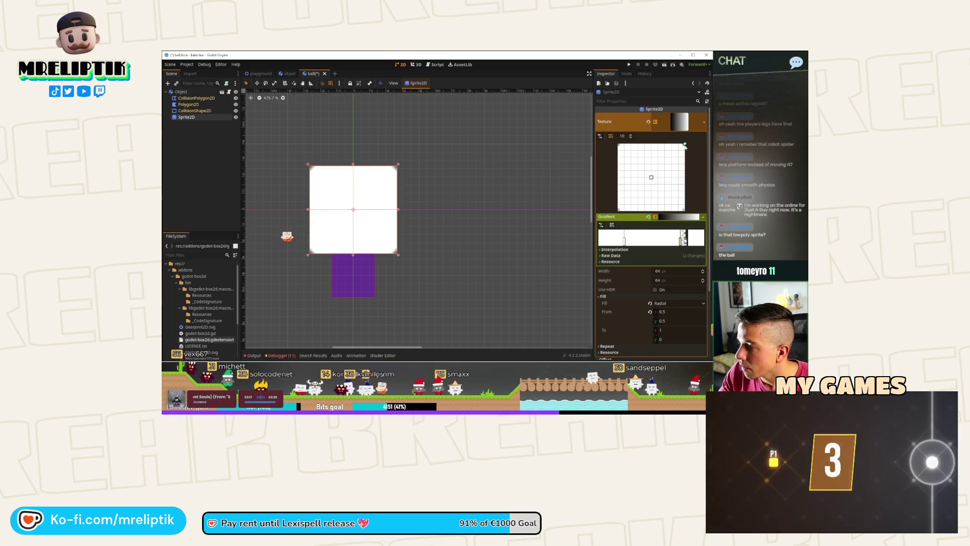
Pull the radial gradient end inward into a crisp circle, save the ball scene, and drag the Sprite2D node
left_click_drag(685, 145, 672, 158)
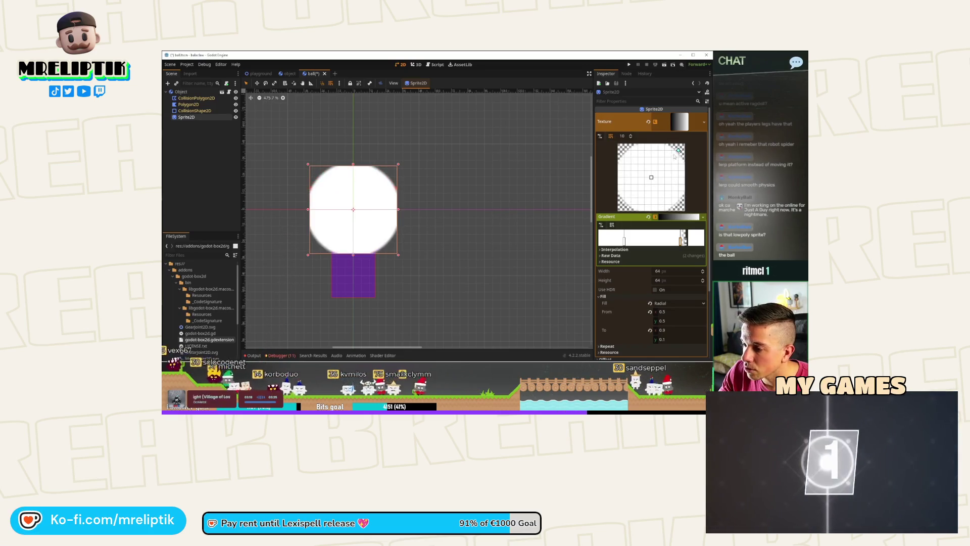
left_click_drag(682, 239, 685, 241)
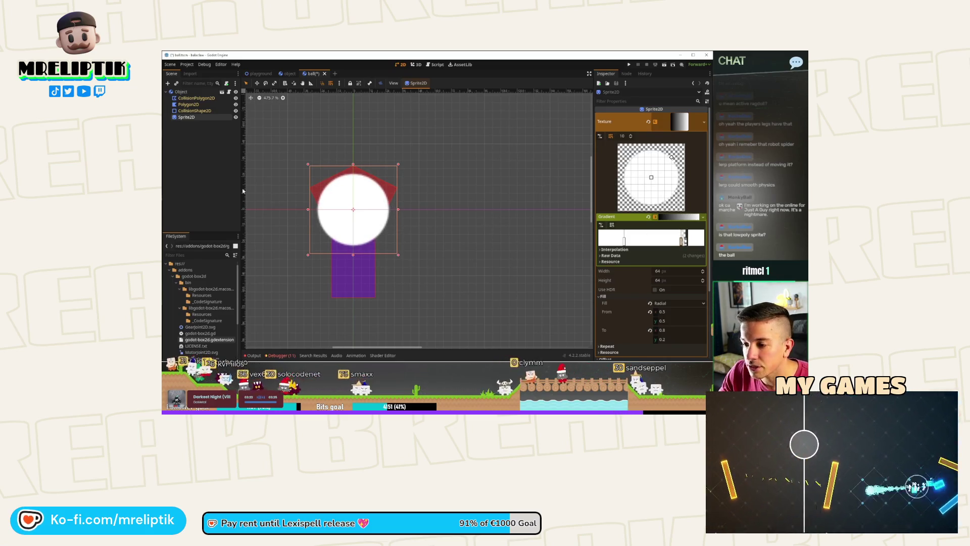
left_click(202, 185)
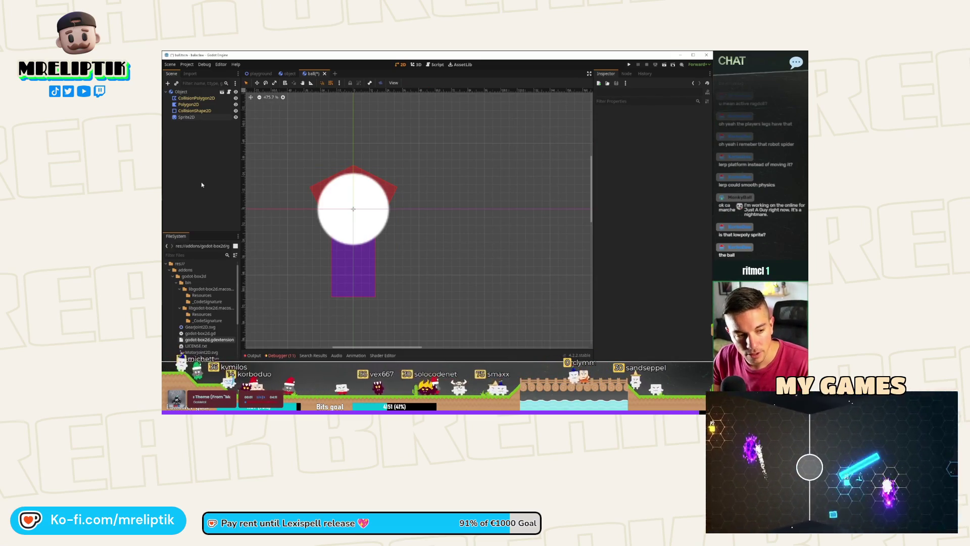
key("ctrl+s")
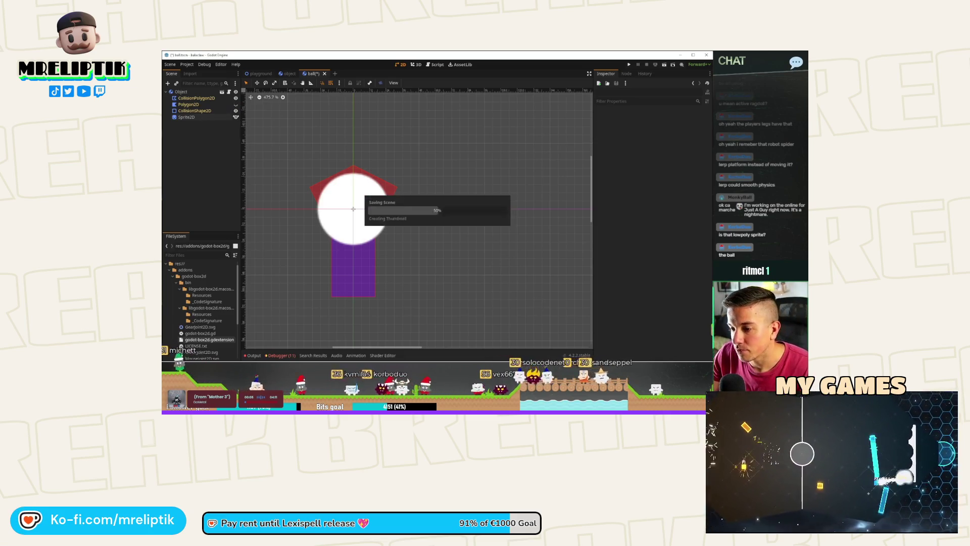
left_click_drag(230, 116, 216, 111)
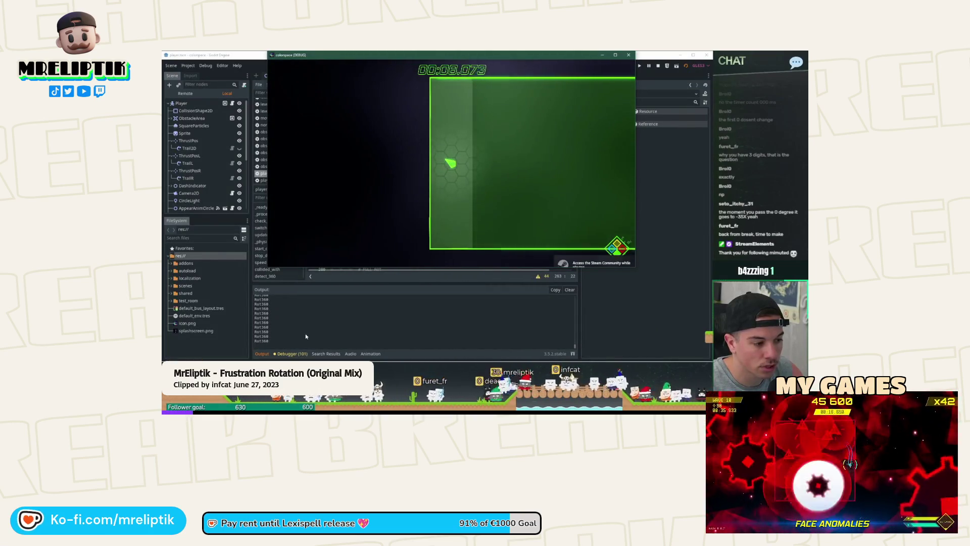
Stop the game and replace rotation_degrees with fmod(rotation_degrees, 360.0) in detect_360
left_click(629, 57)
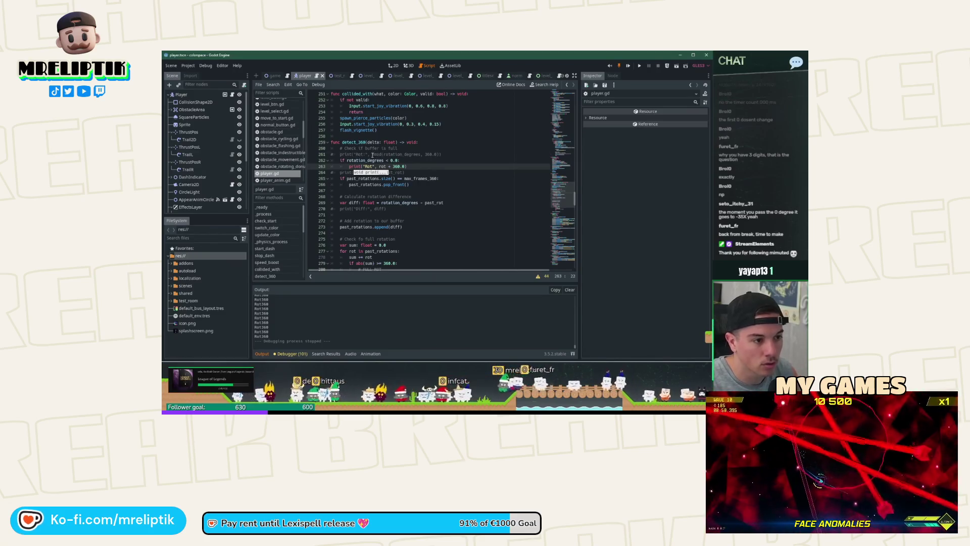
left_click_drag(373, 154, 411, 154)
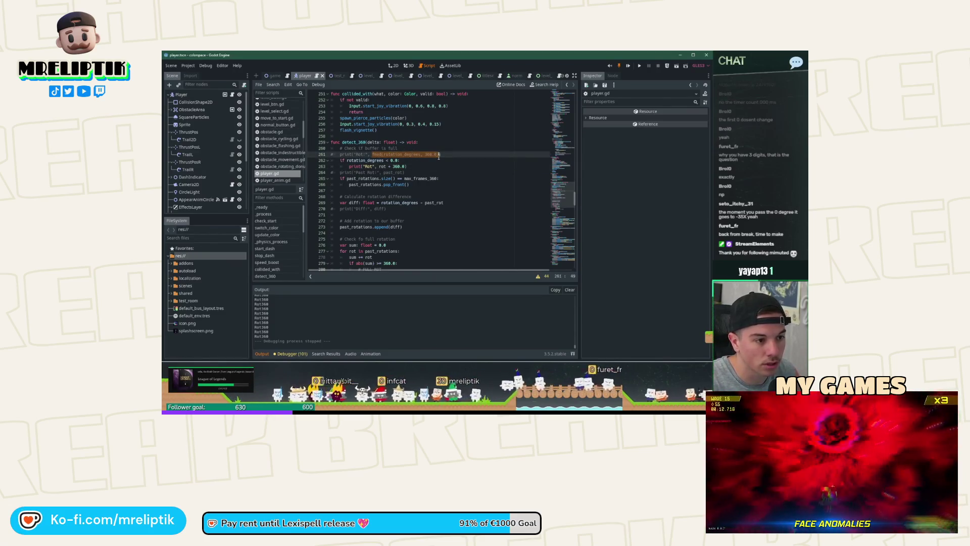
double_click(384, 167)
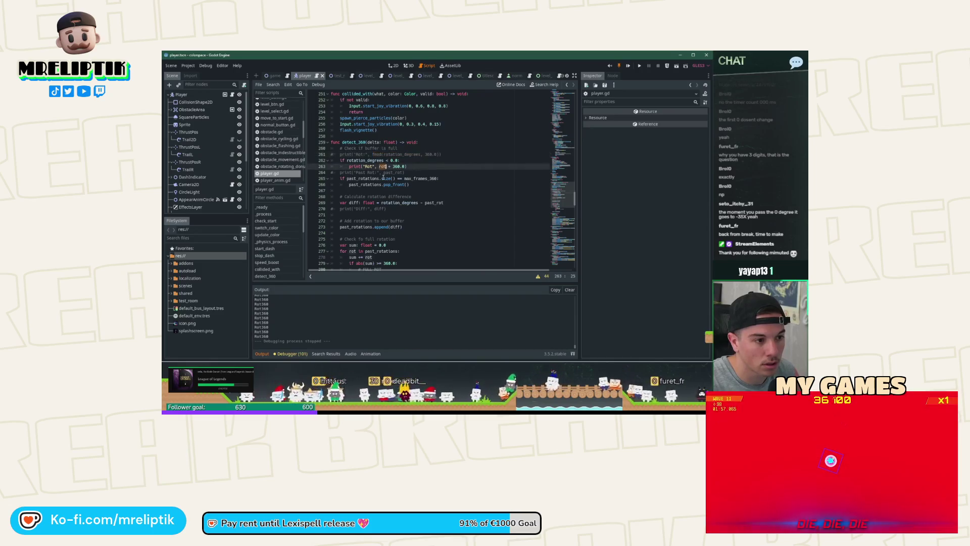
double_click(366, 160)
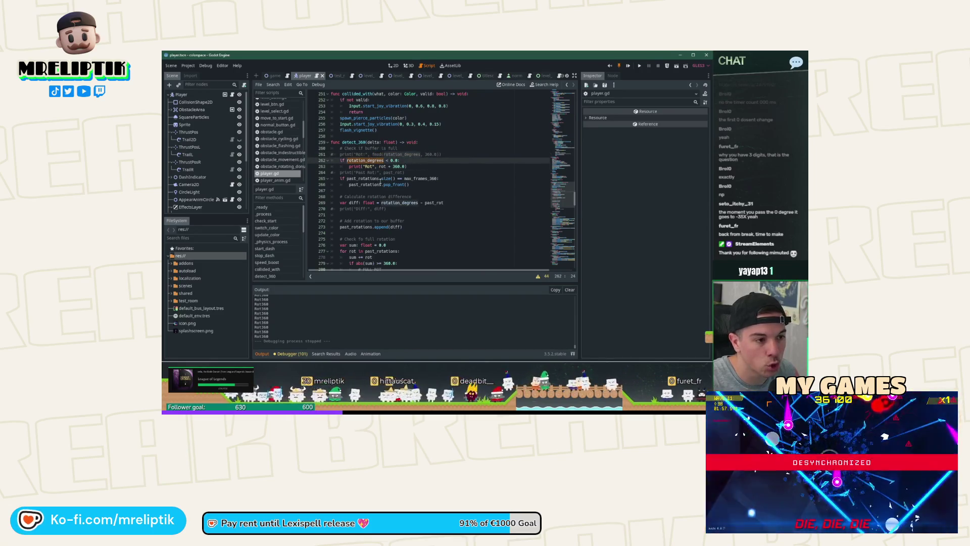
type("fmod(rotation_degrees, 360.0)")
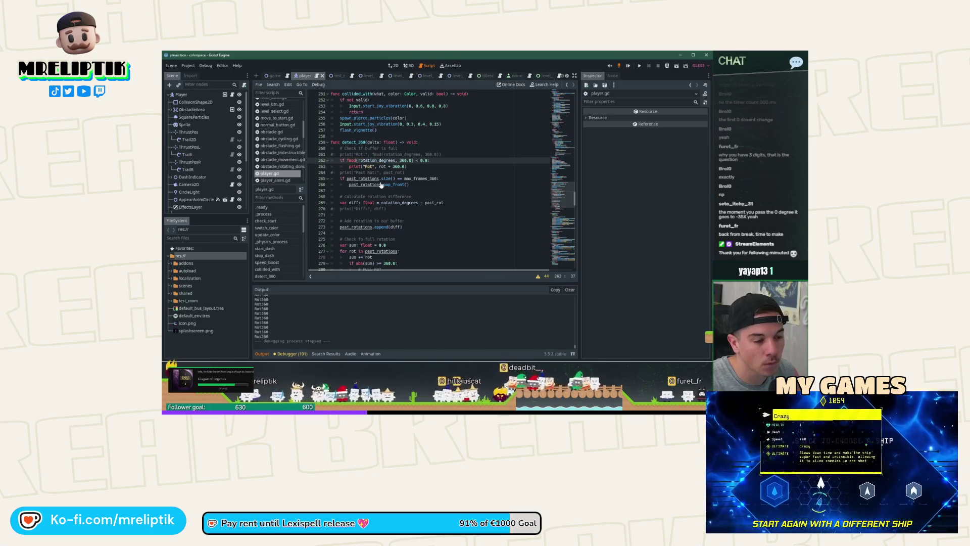
double_click(357, 160)
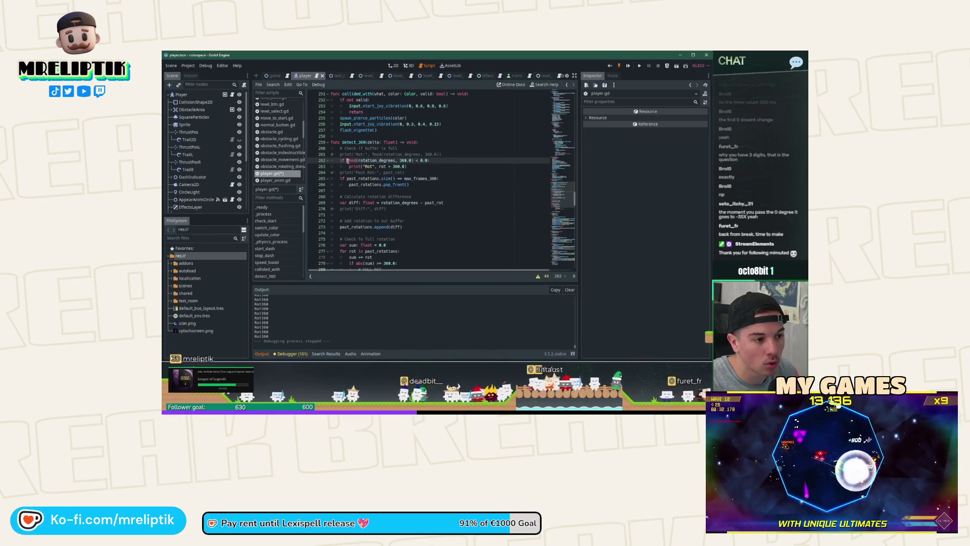
Store the fmod result in curr_rot, use curr_rot in the checks, and save player.gd
left_click(416, 151)
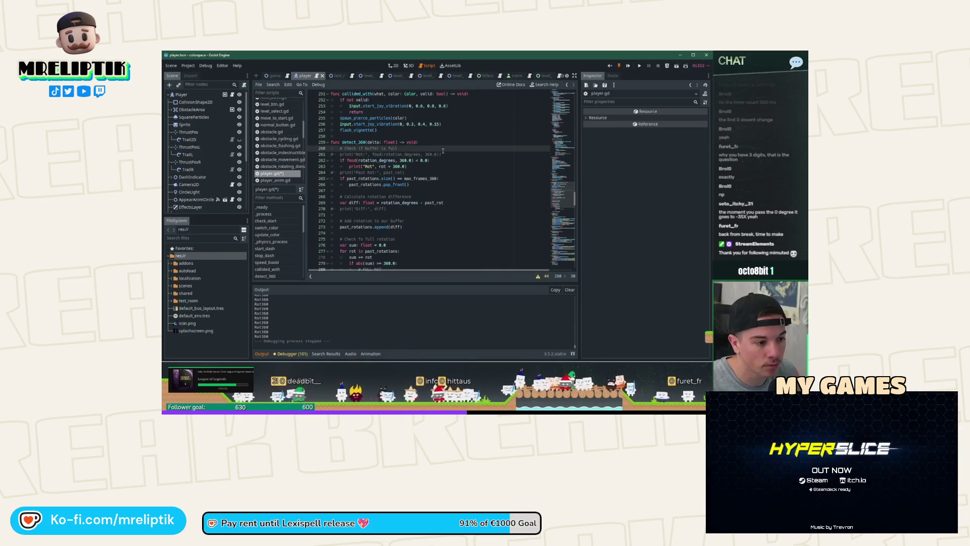
key("Return")
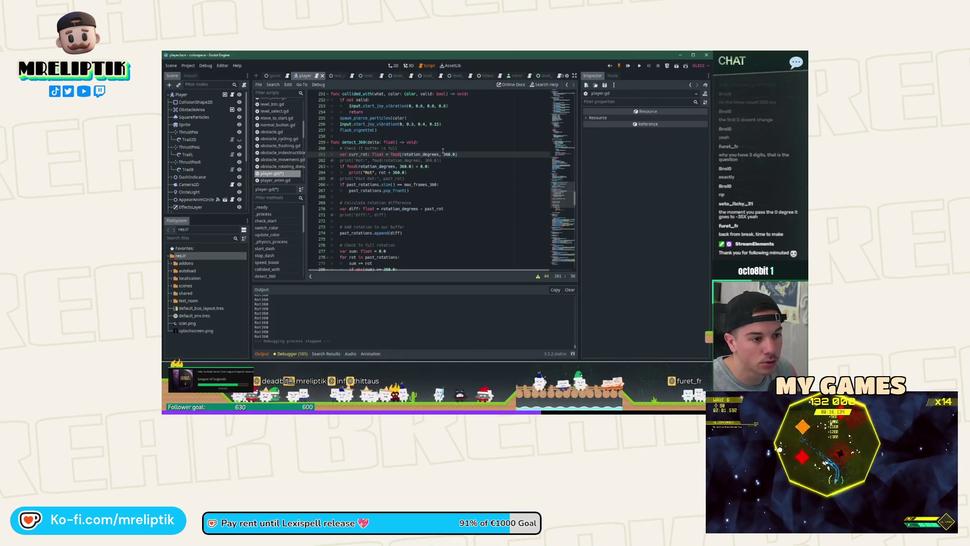
left_click_drag(415, 166, 345, 166)
type("curr_rot")
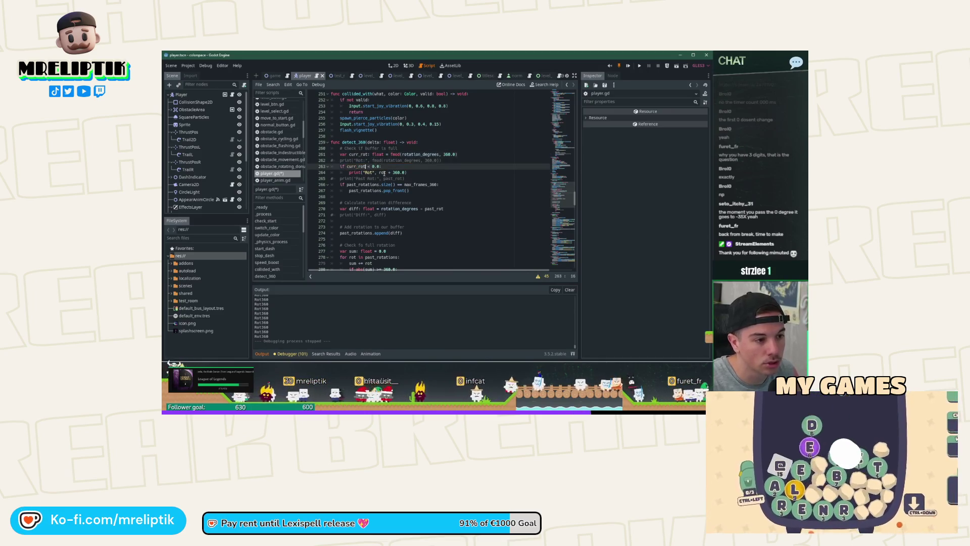
double_click(383, 172)
type("curr_rot")
key("ctrl+s")
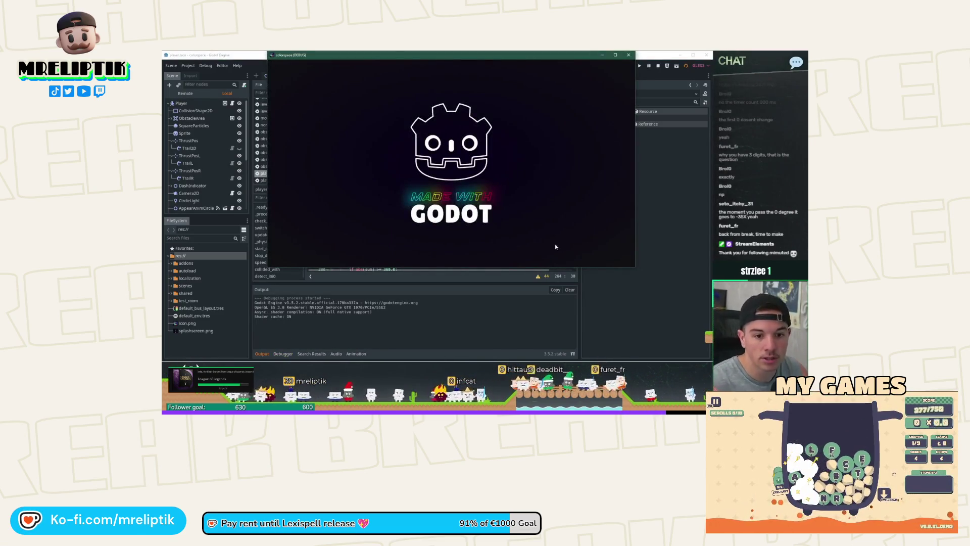
Start playing the test run from the game's start screen
left_click(510, 228)
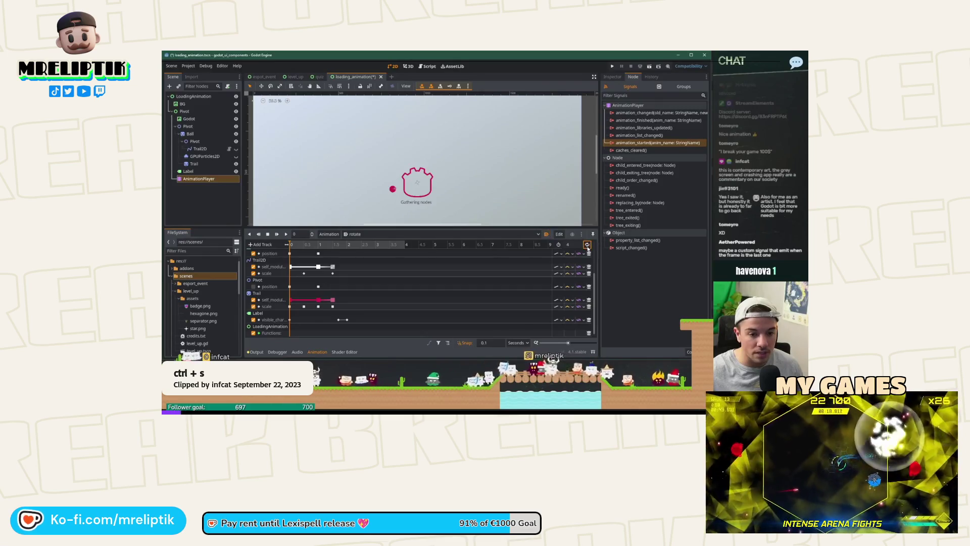
Save the loading_animation scene with its rotate animation
key("ctrl+s")
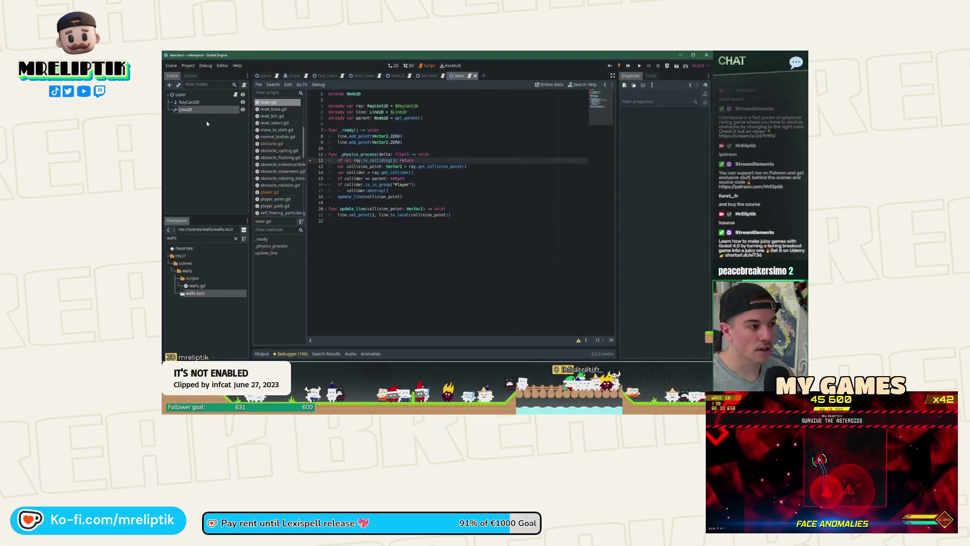
Set the RayCast2D's Cast To x to 10000, save the laser scene, and tick Enabled
left_click(191, 96)
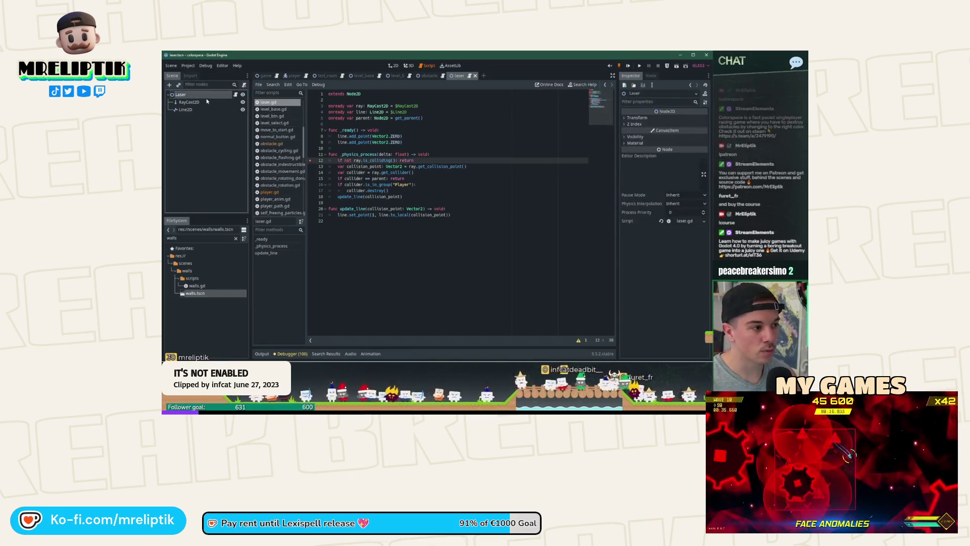
left_click(206, 103)
left_click(688, 136)
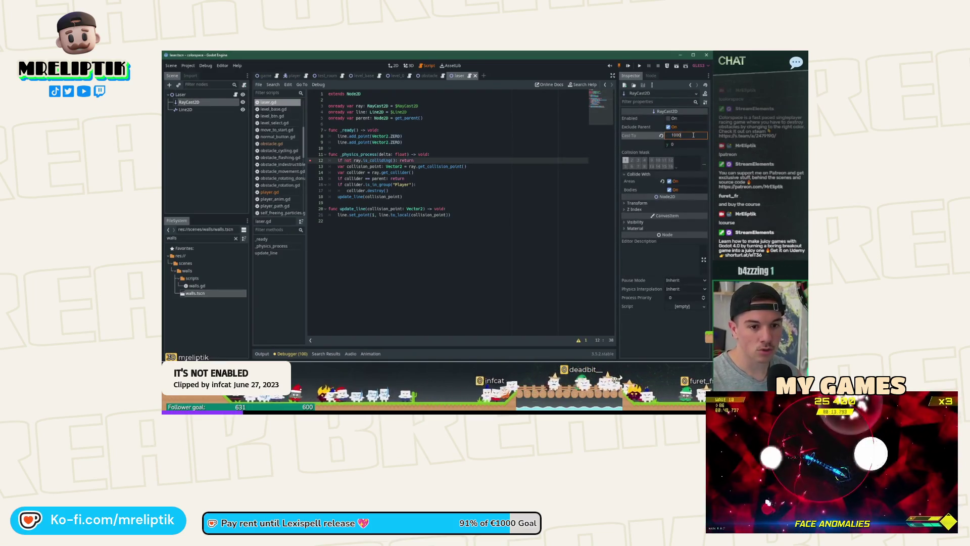
key("ctrl+s")
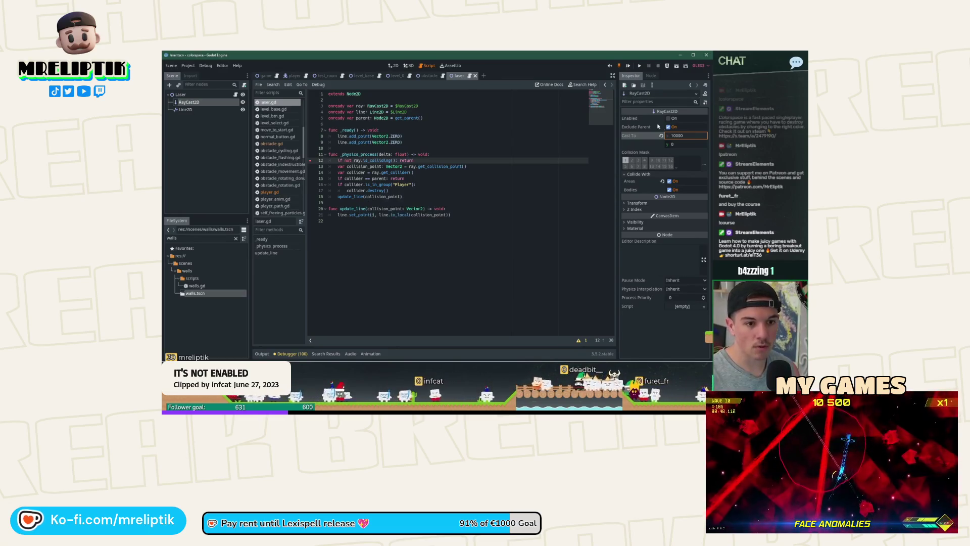
left_click(668, 120)
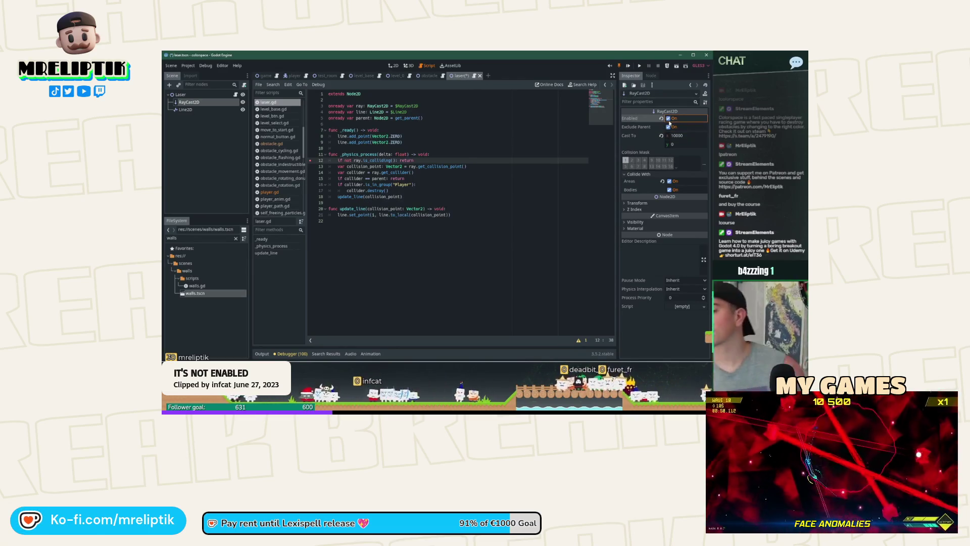